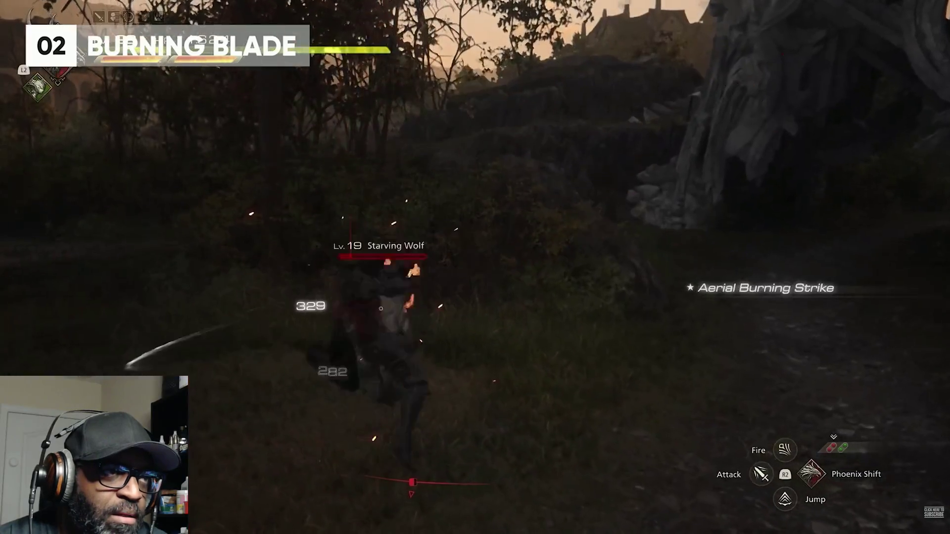
Step: Switch back to Unreal, un-maximize the GreatSword animation editor and close it
mouse_move(645, 258)
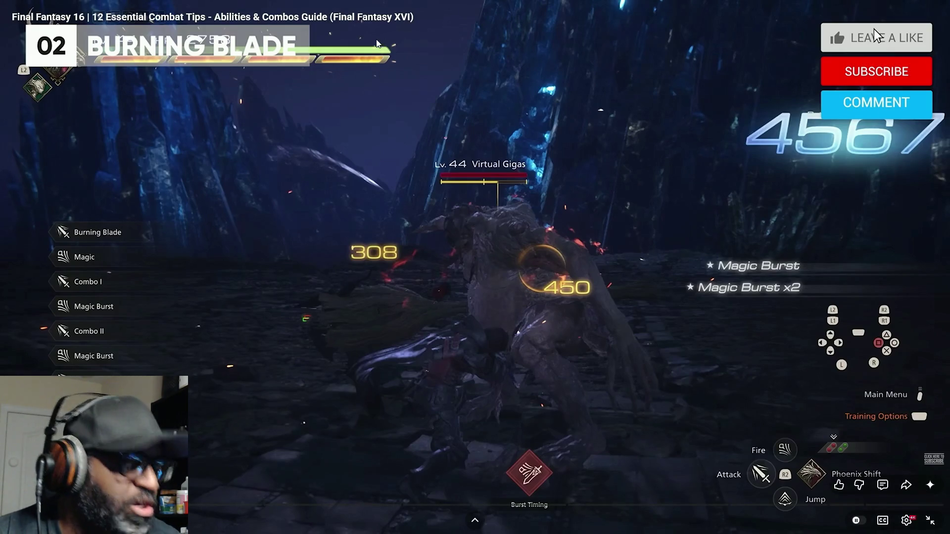
key(alt+Tab)
click(700, 171)
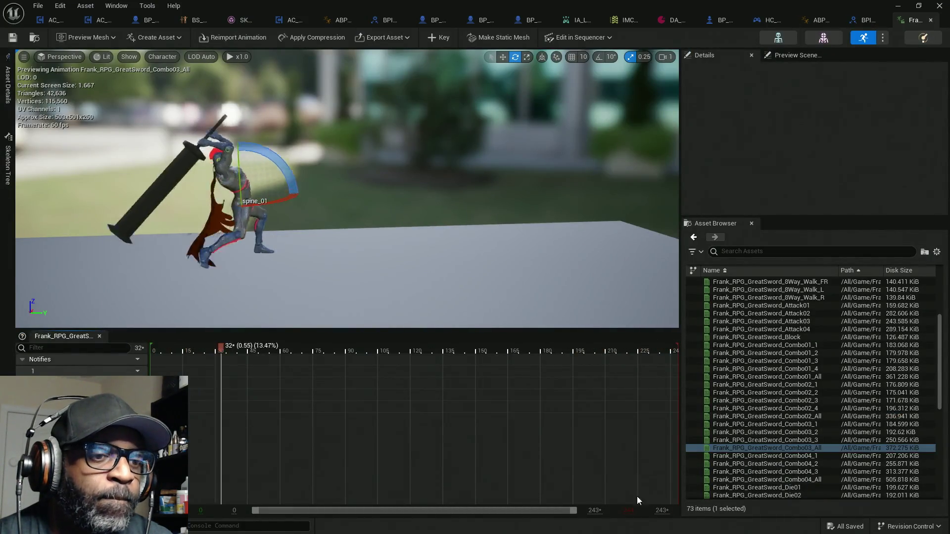
drag(617, 5, 249, 86)
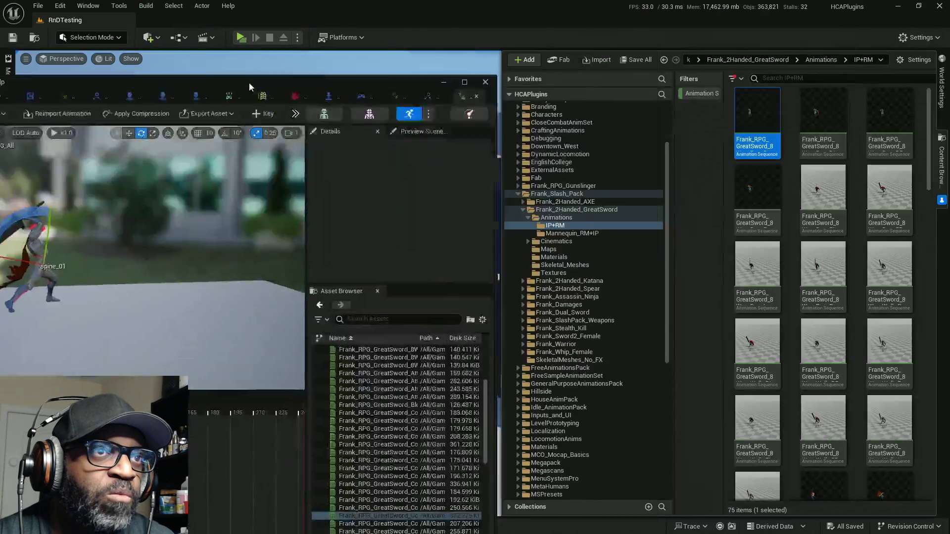
click(253, 40)
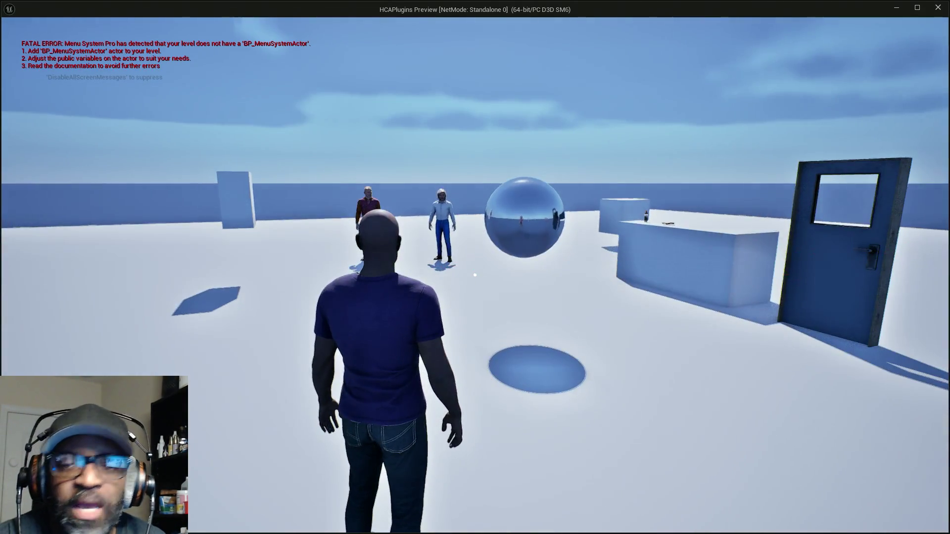
Step: Walk the character to the mannequins, lock onto the nearest one and fire a shot
key(w)
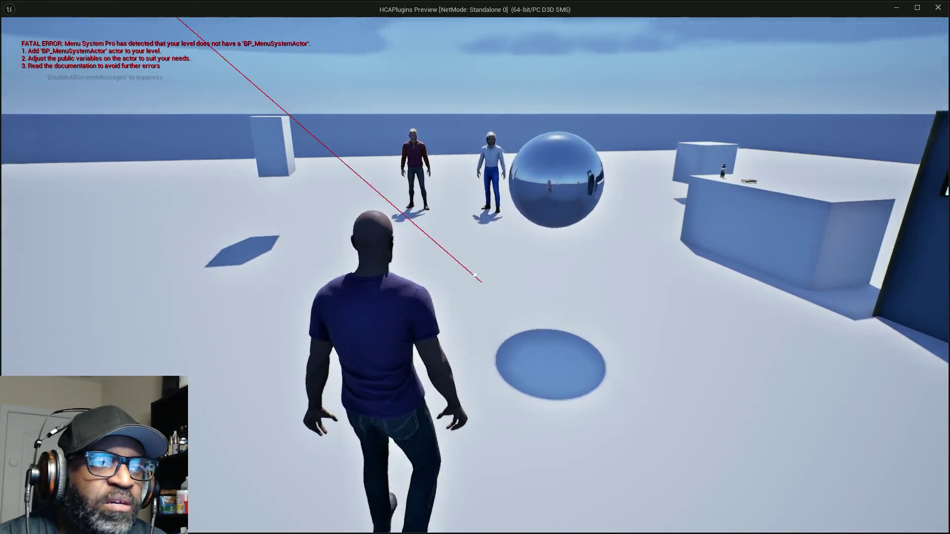
key(w)
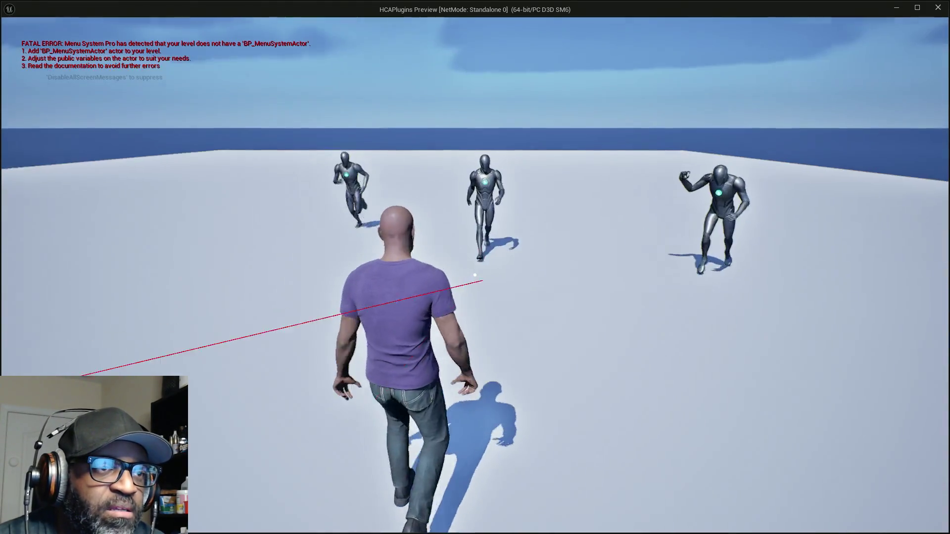
key(w)
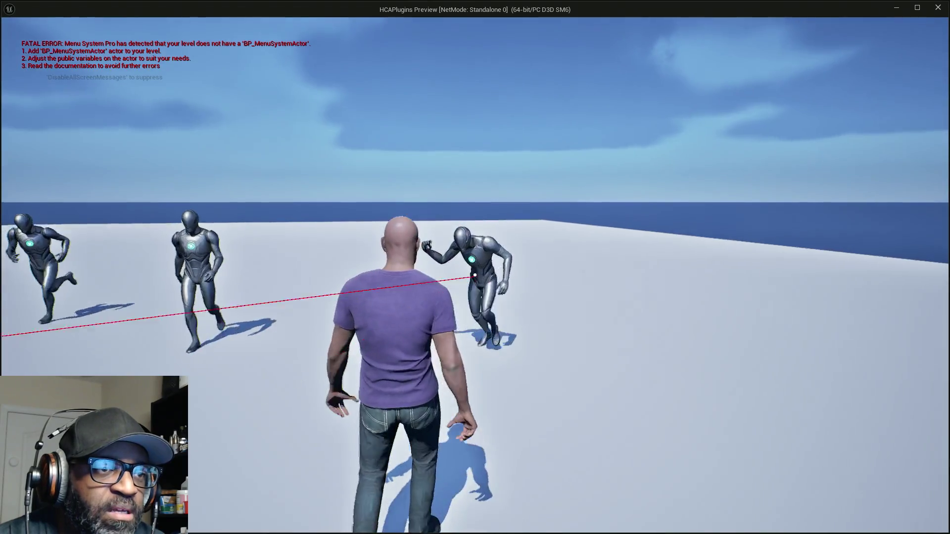
right_click(474, 274)
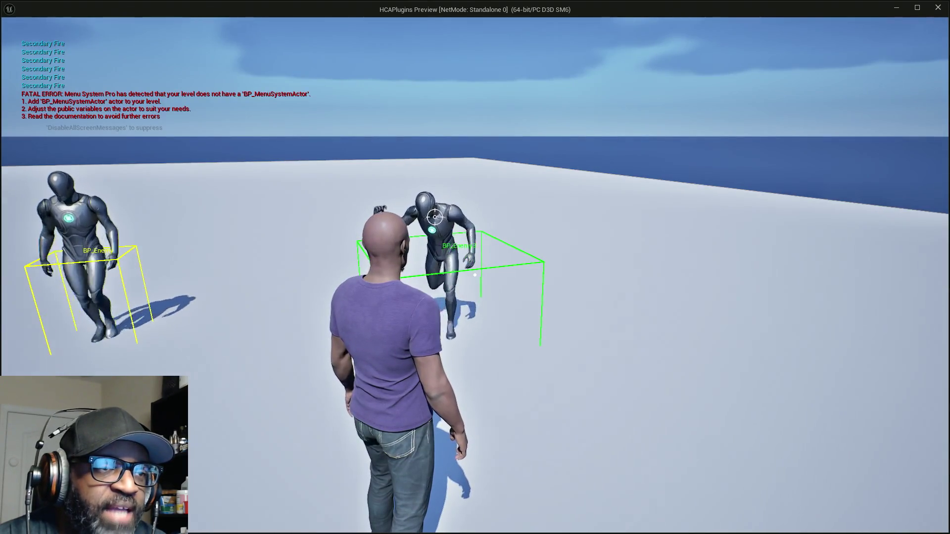
click(475, 274)
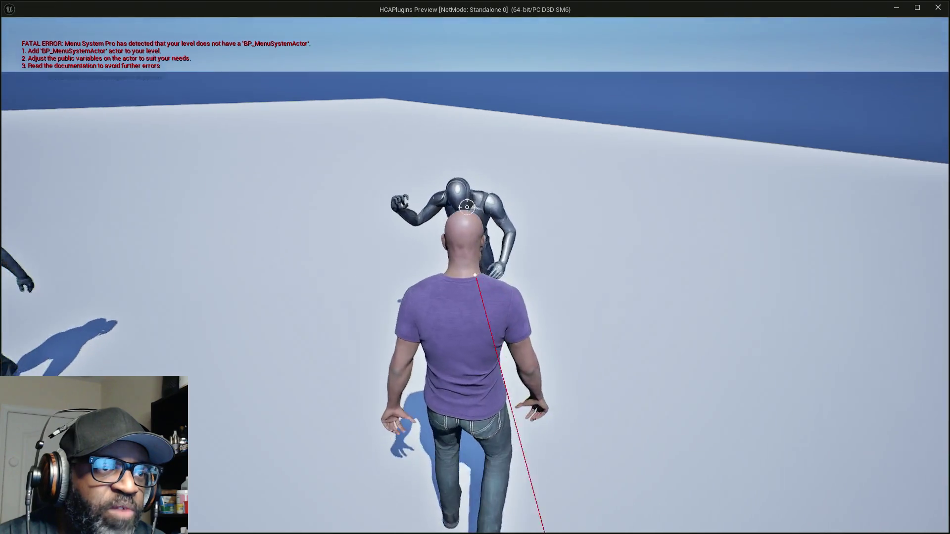
Step: Strafe right and left around the locked-on mannequin to watch the camera orbit
key(d)
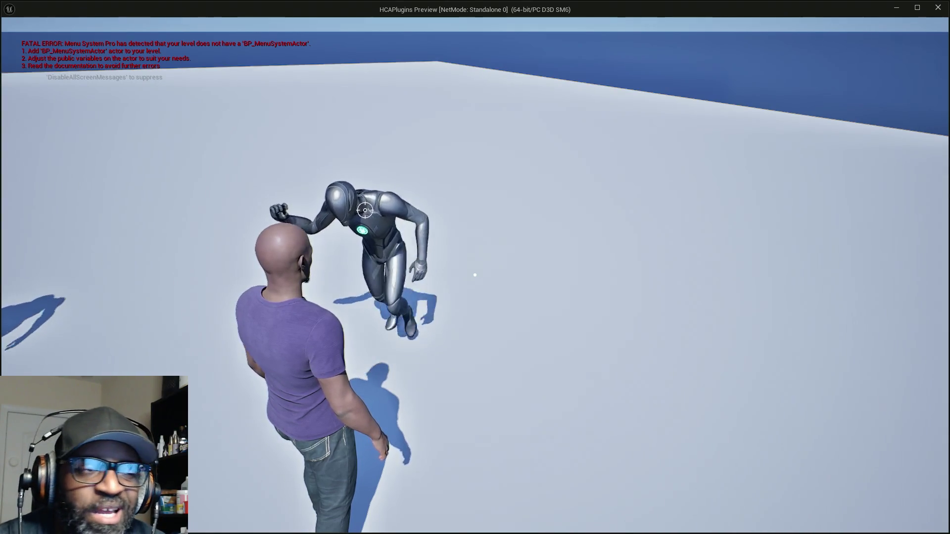
key(d)
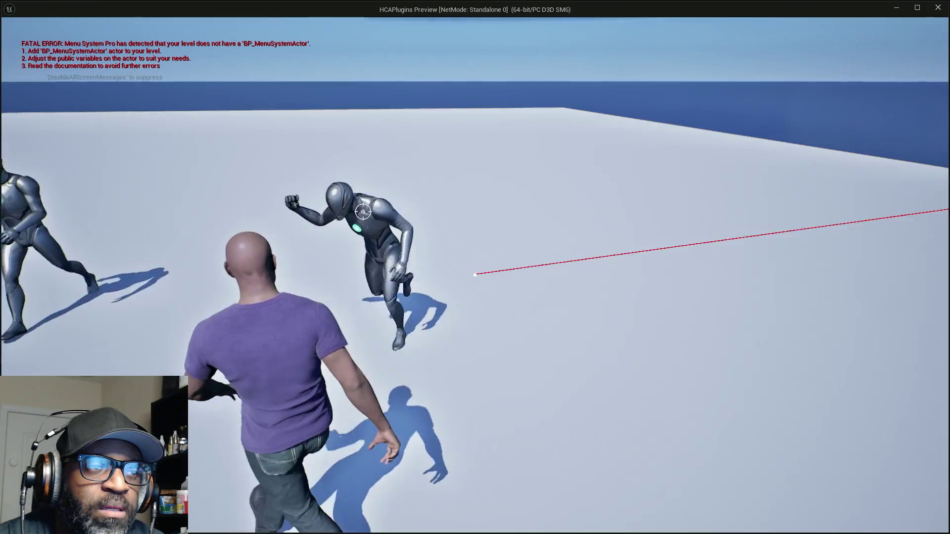
key(d)
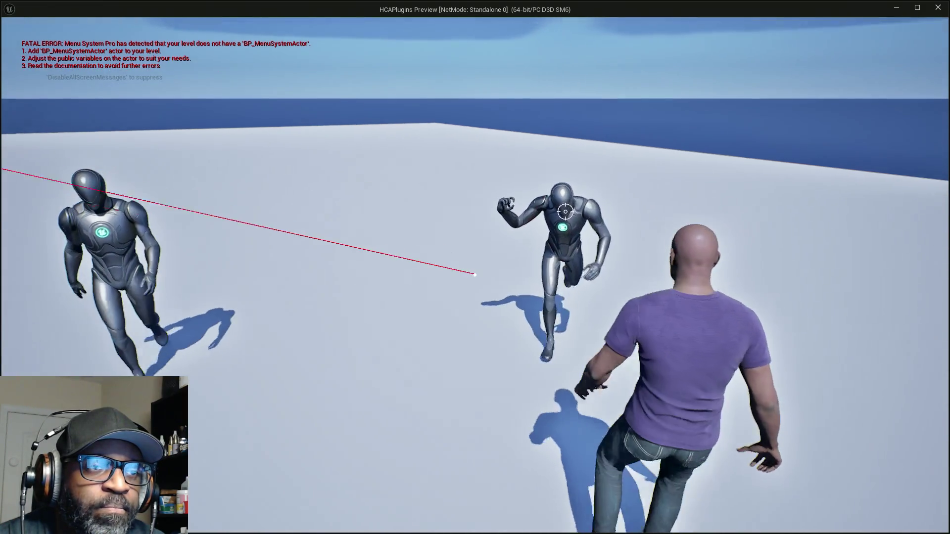
key(a)
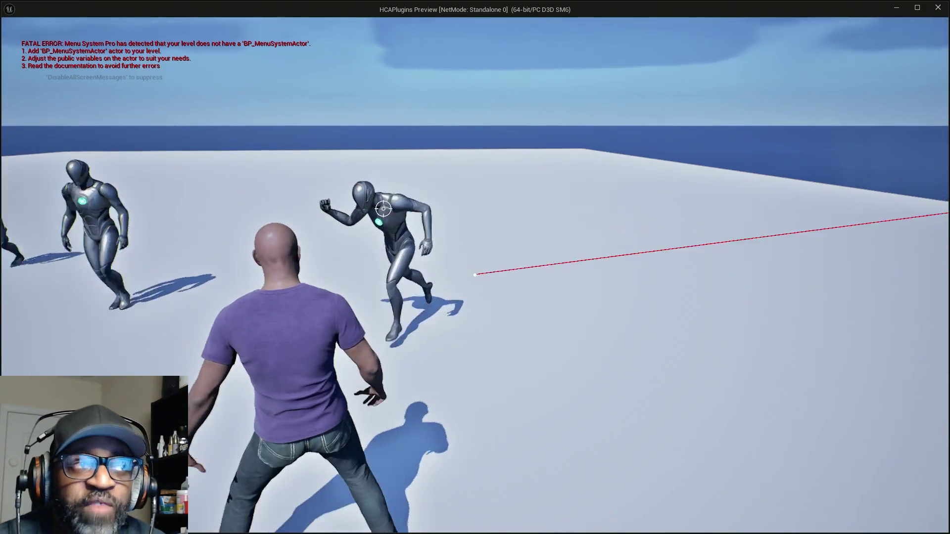
key(a)
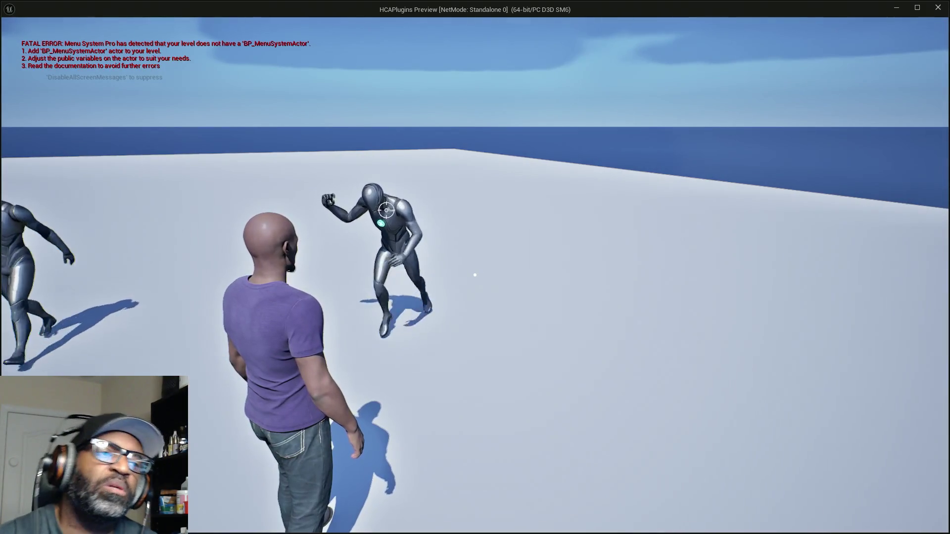
key(d)
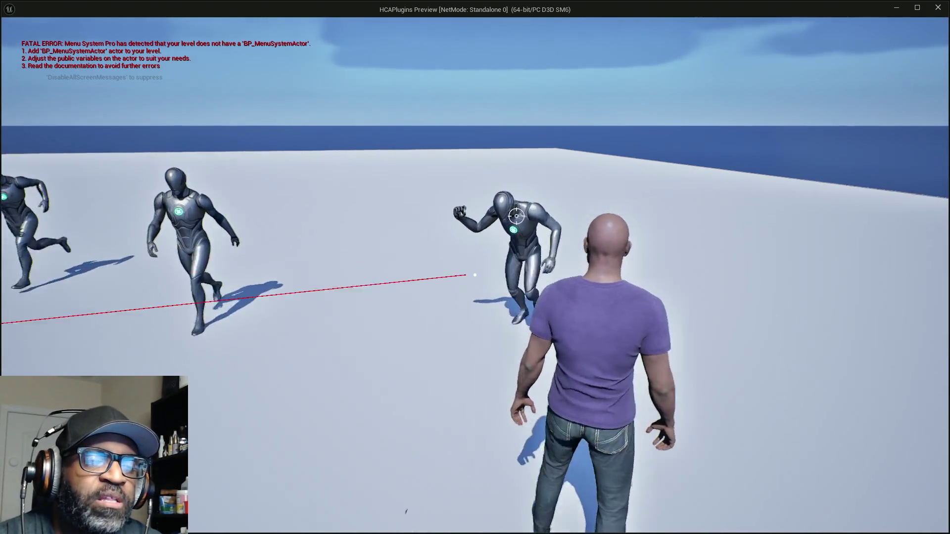
key(a)
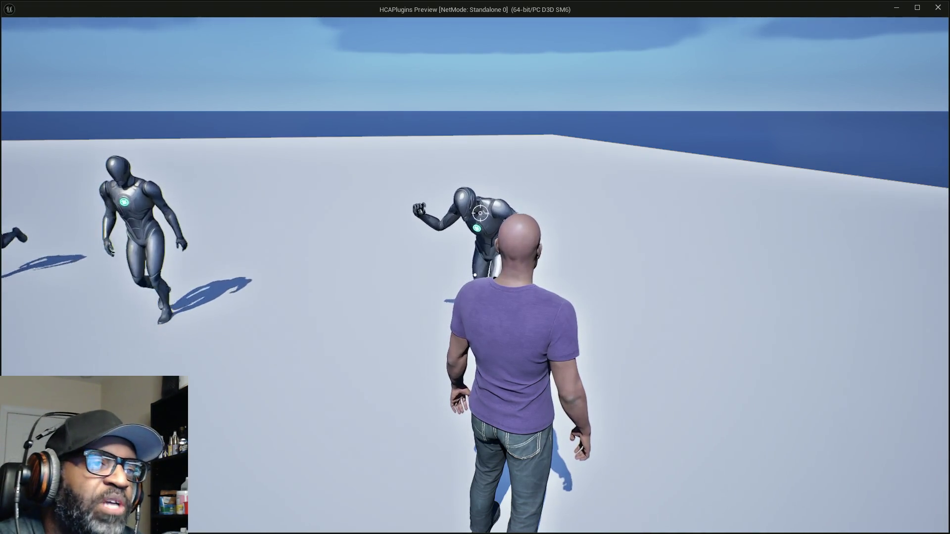
Step: Strafe back and forth with A and D around the locked-on enemy to test camera lag
key(a)
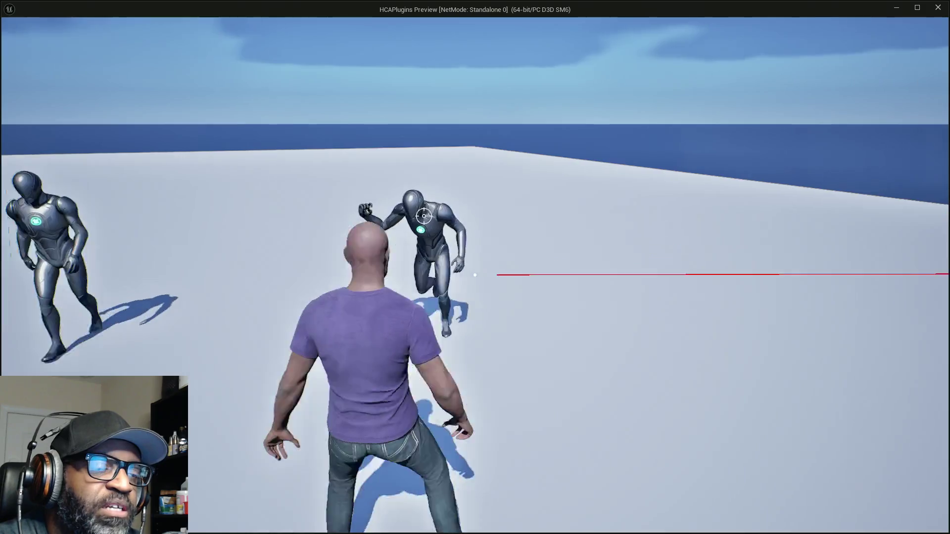
key(a)
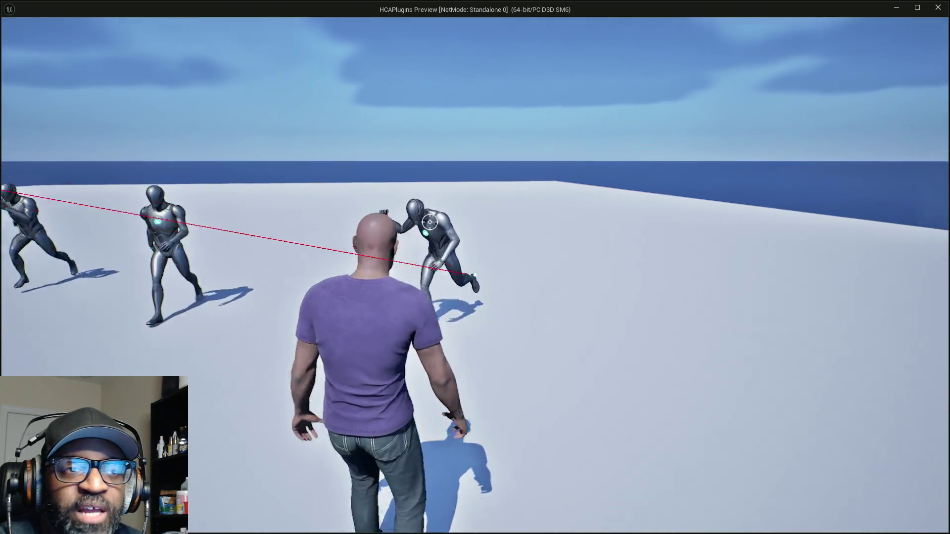
key(d)
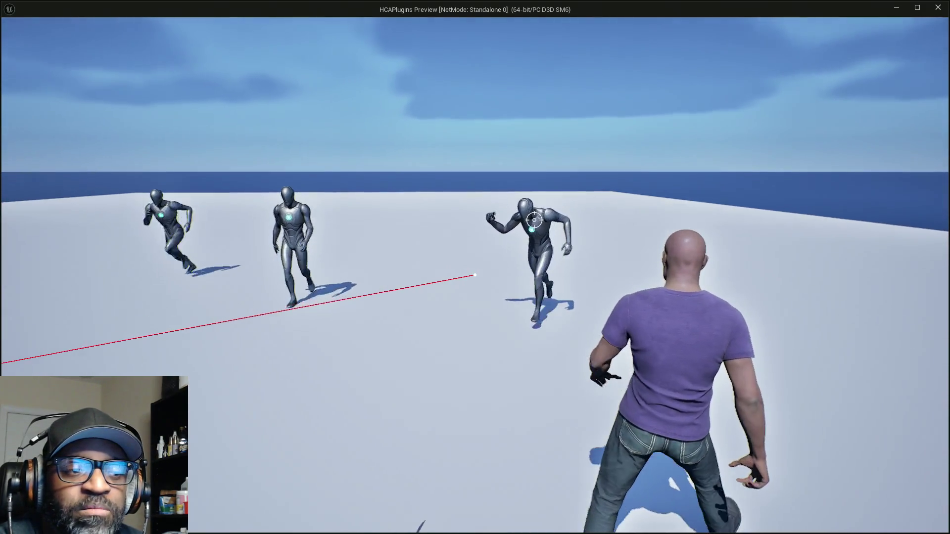
key(a)
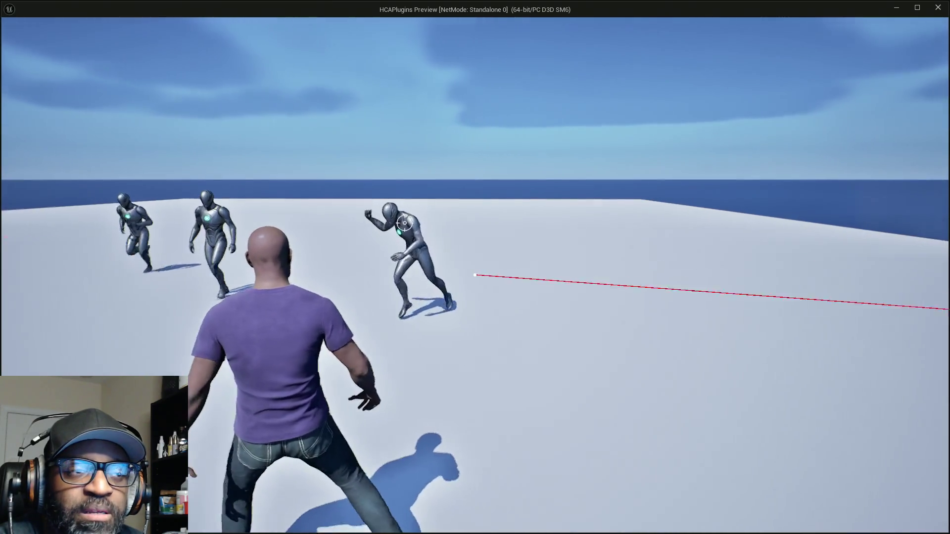
key(a)
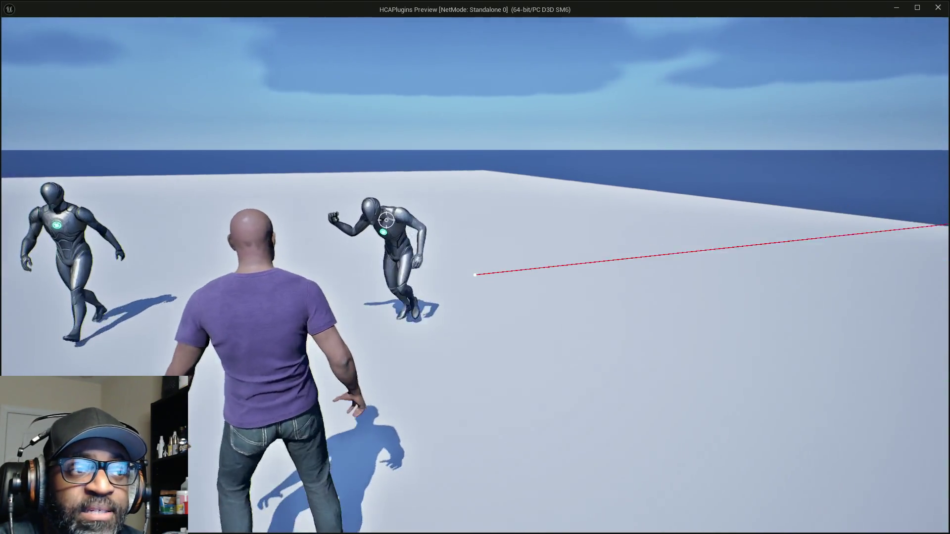
key(d)
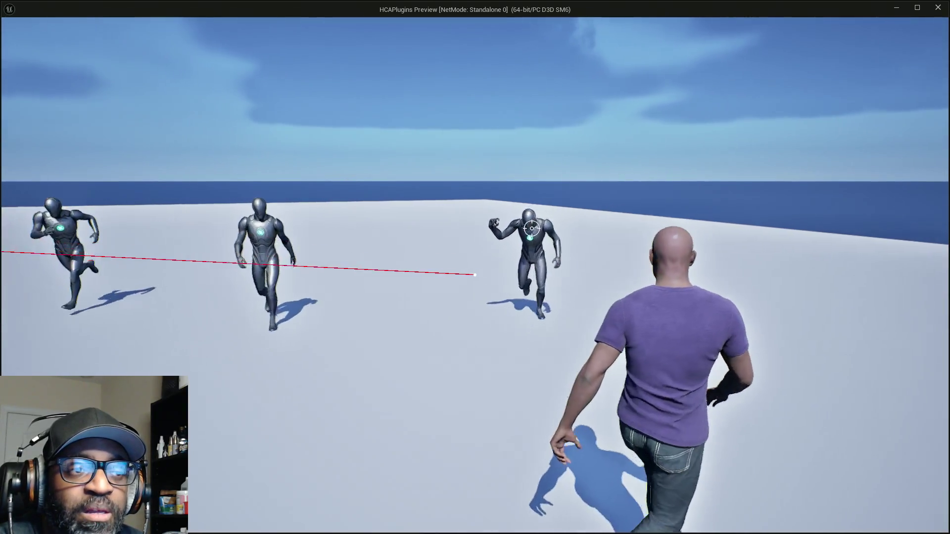
key(a)
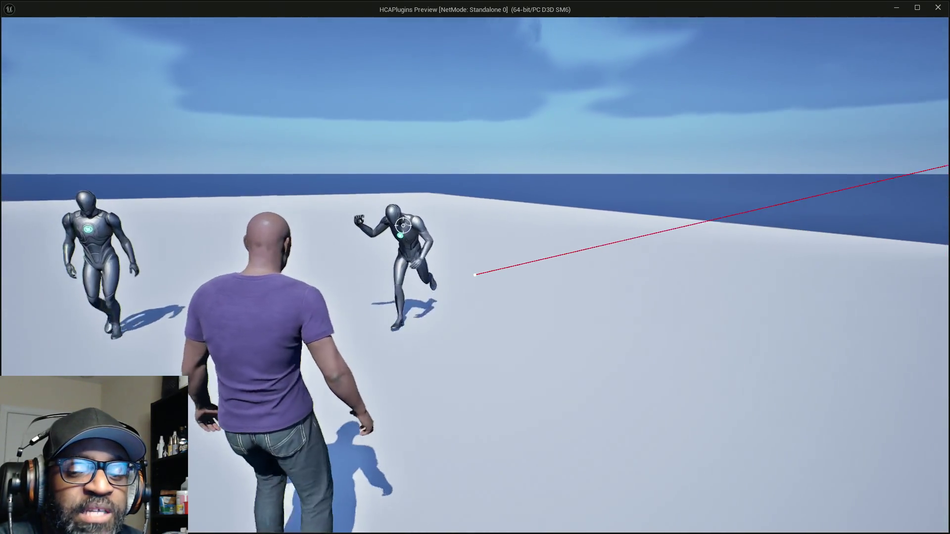
key(d)
key(a)
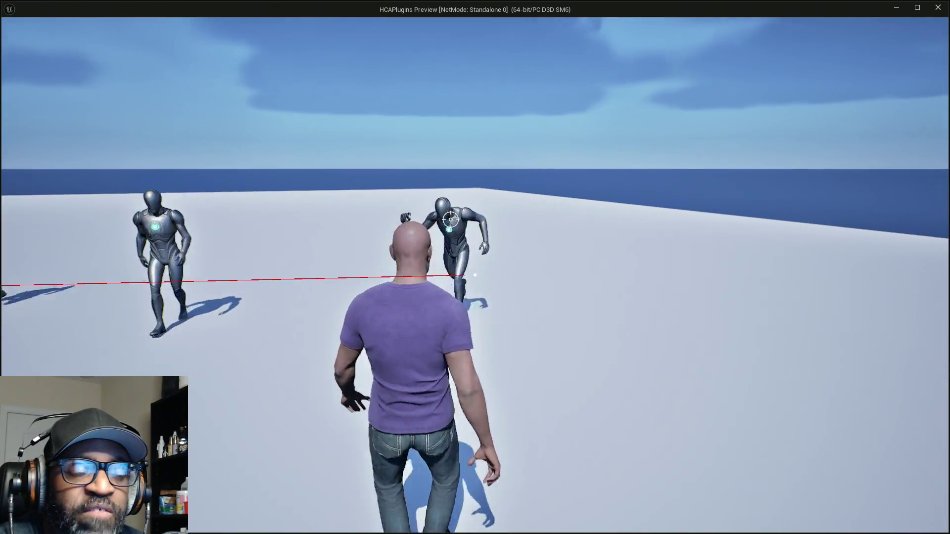
key(d)
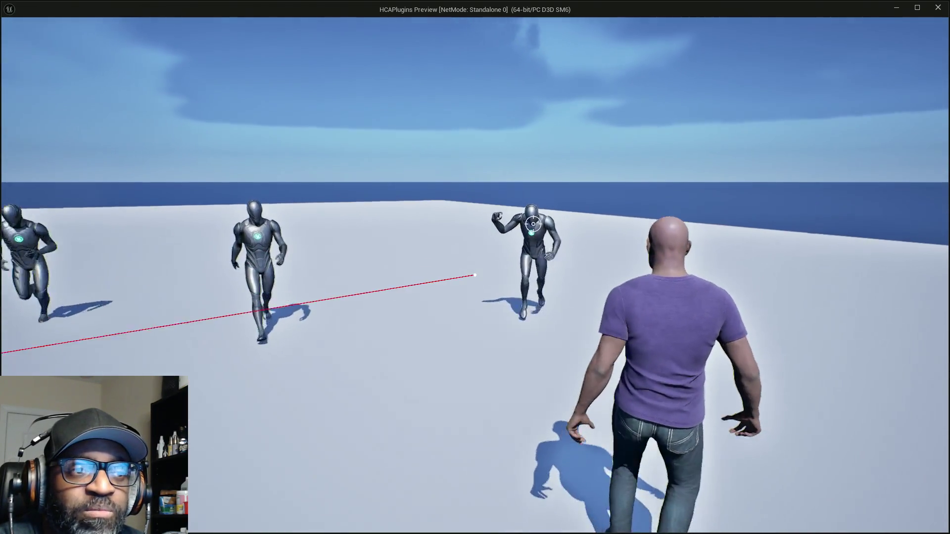
key(a)
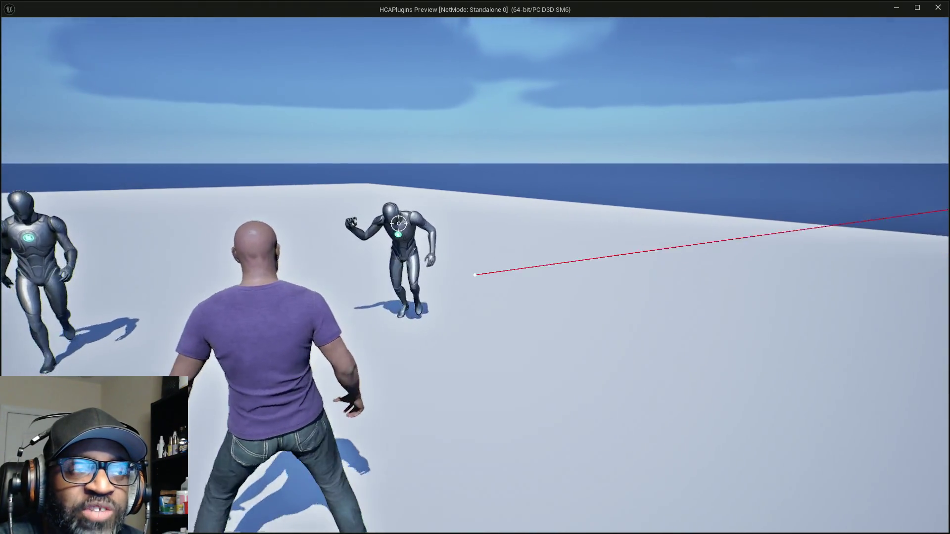
key(d)
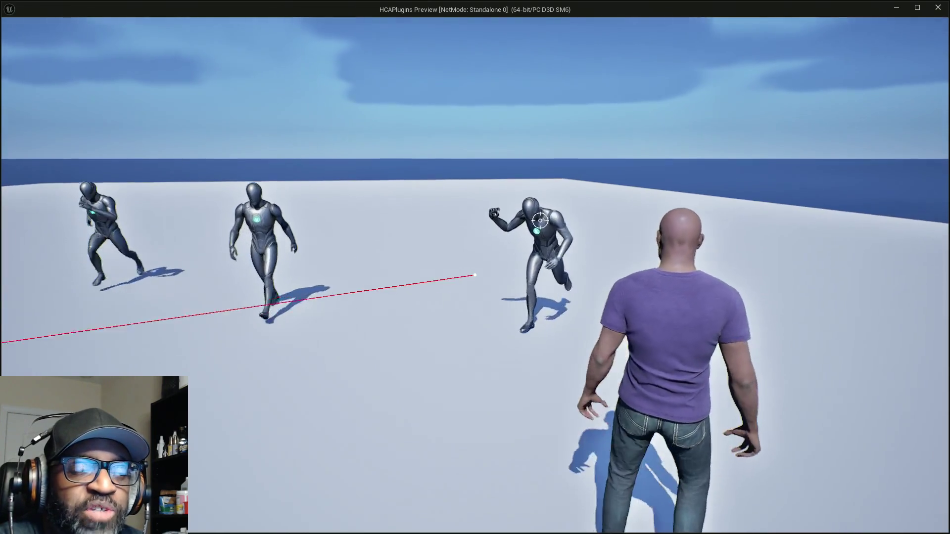
key(a)
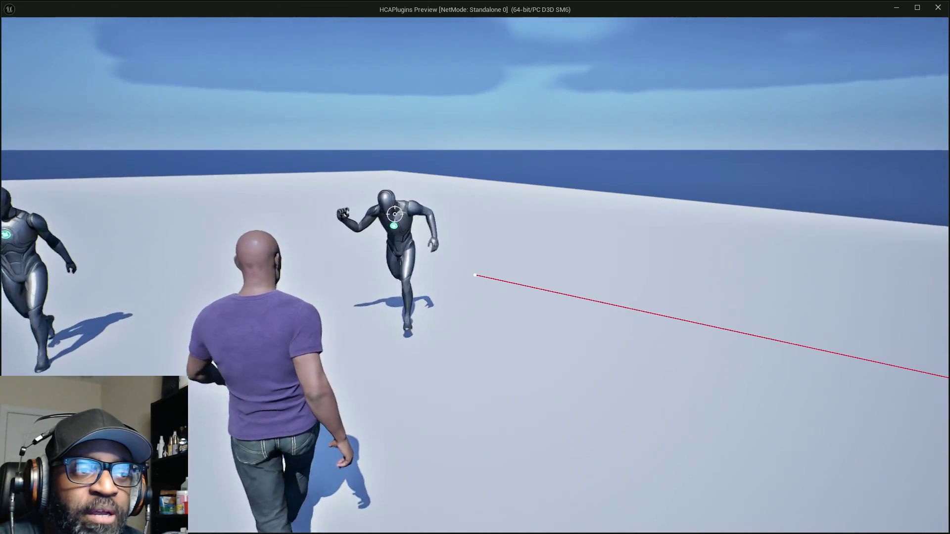
key(d)
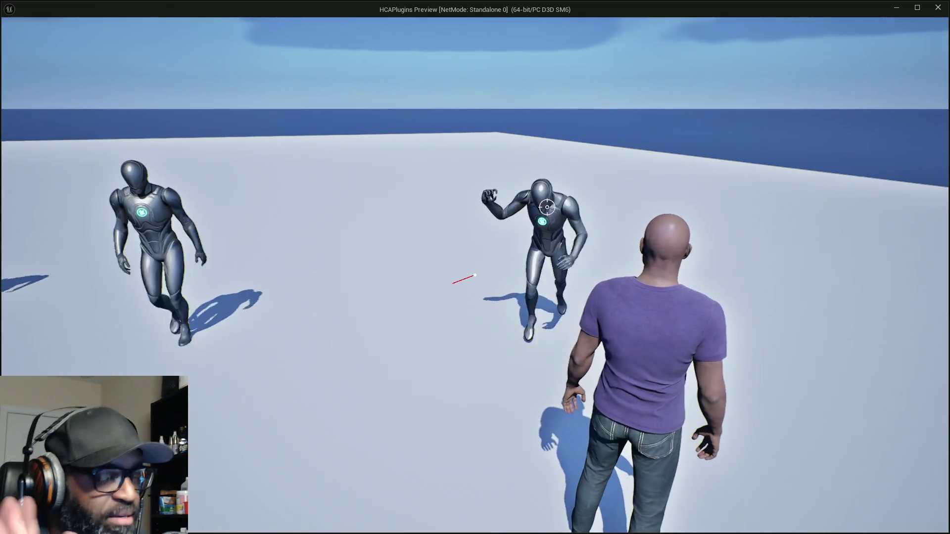
key(a)
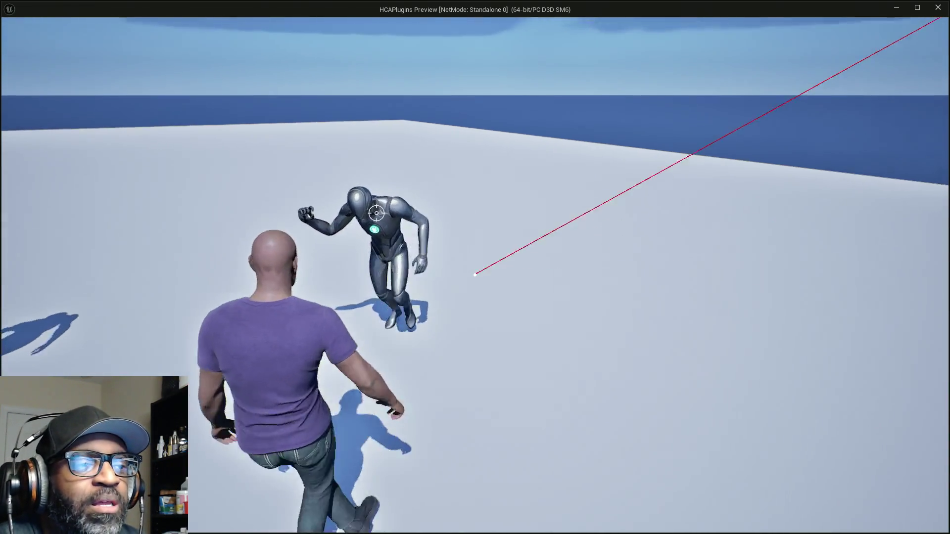
key(d)
Step: Stand facing the enemy, then sidestep left and right as it approaches
key(d)
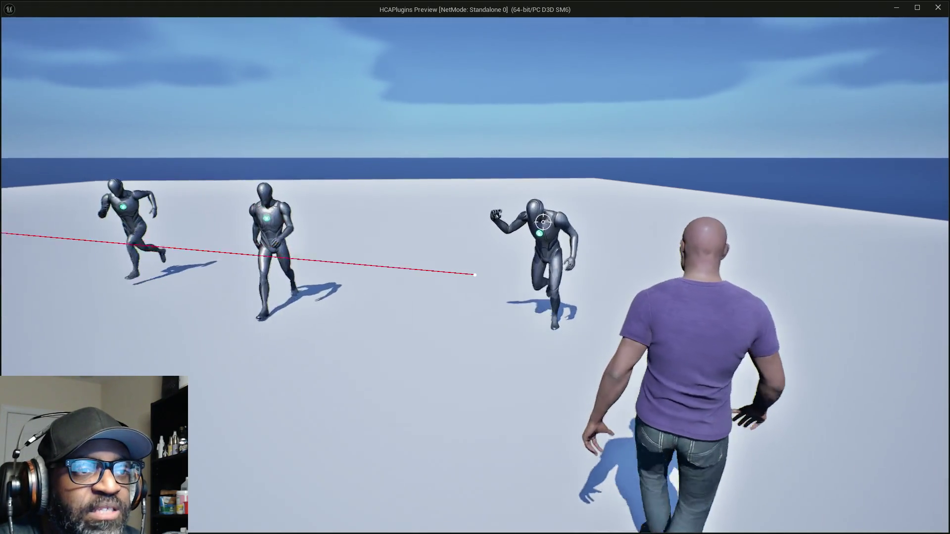
key(d)
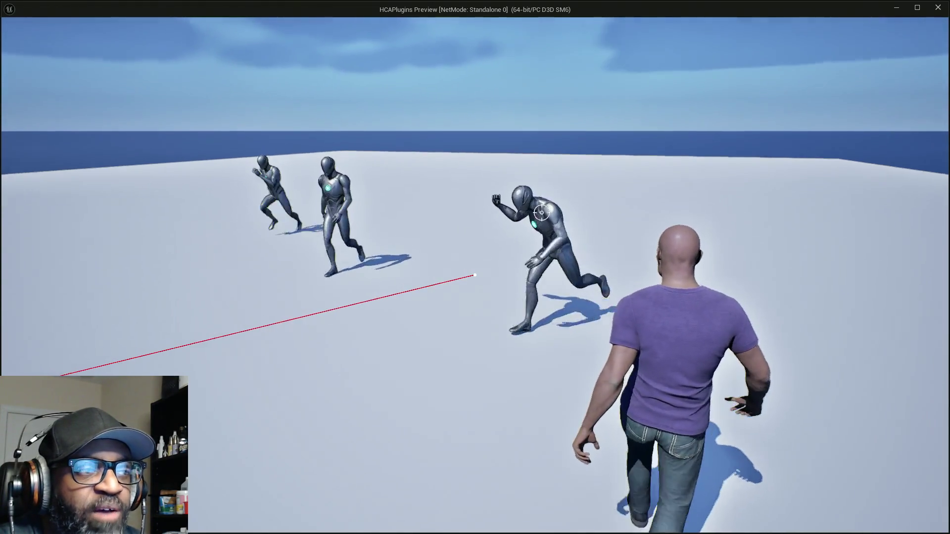
key(a)
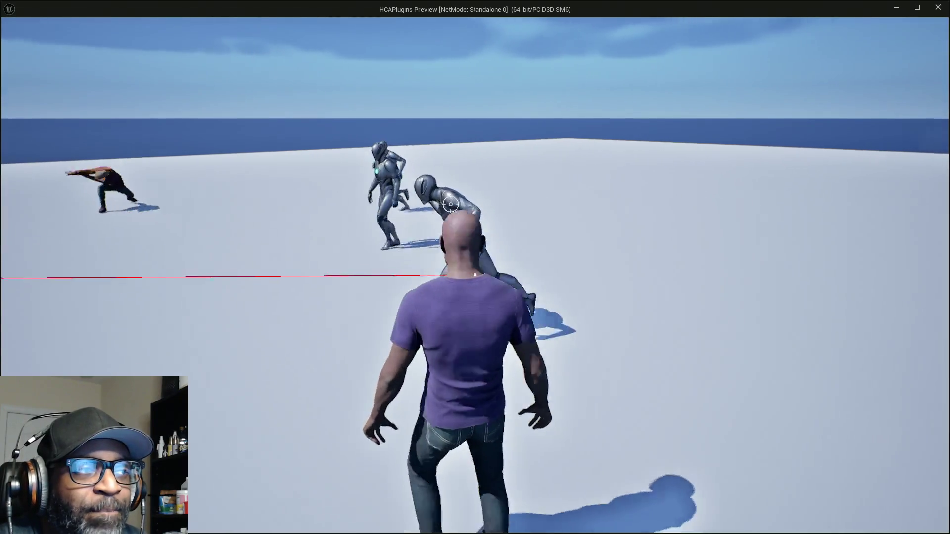
key(d)
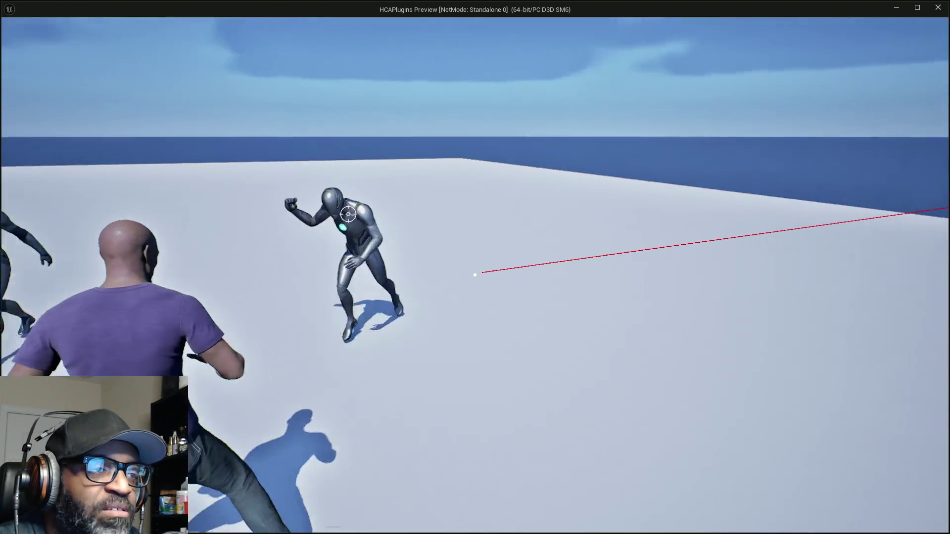
key(d)
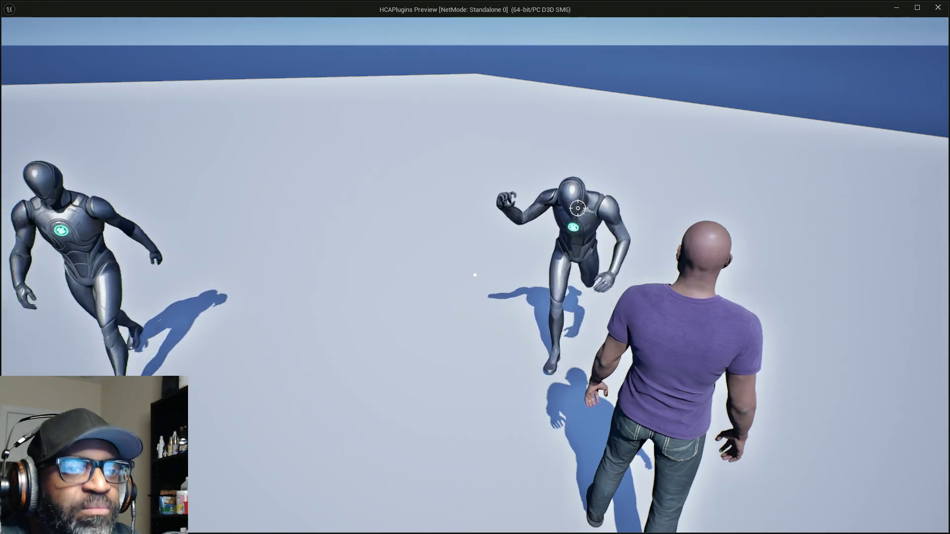
Step: Test the primary and secondary fire attacks toward the mannequins
click(475, 275)
scroll(475, 275, down, 1)
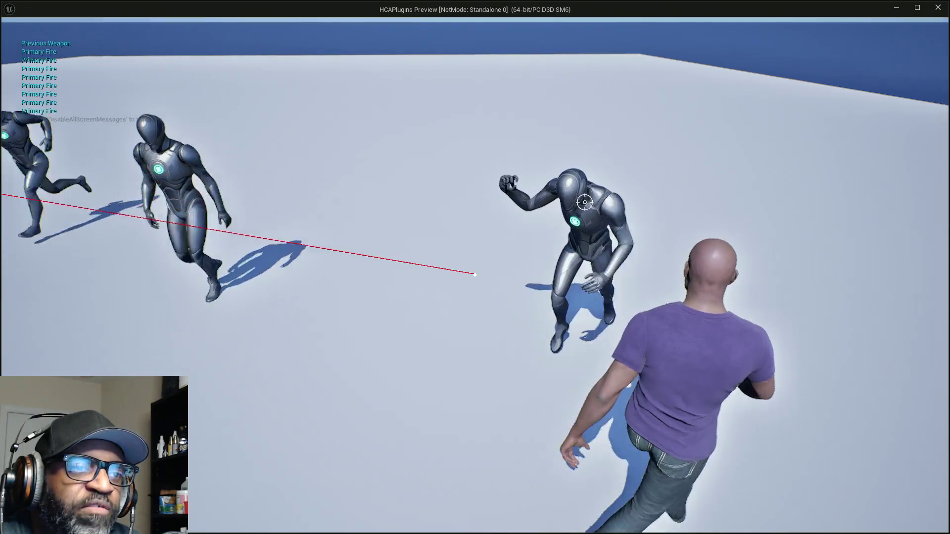
right_click(475, 275)
scroll(475, 274, up, 1)
Step: Run the character left and forward across the floor toward the mannequins
key(a)
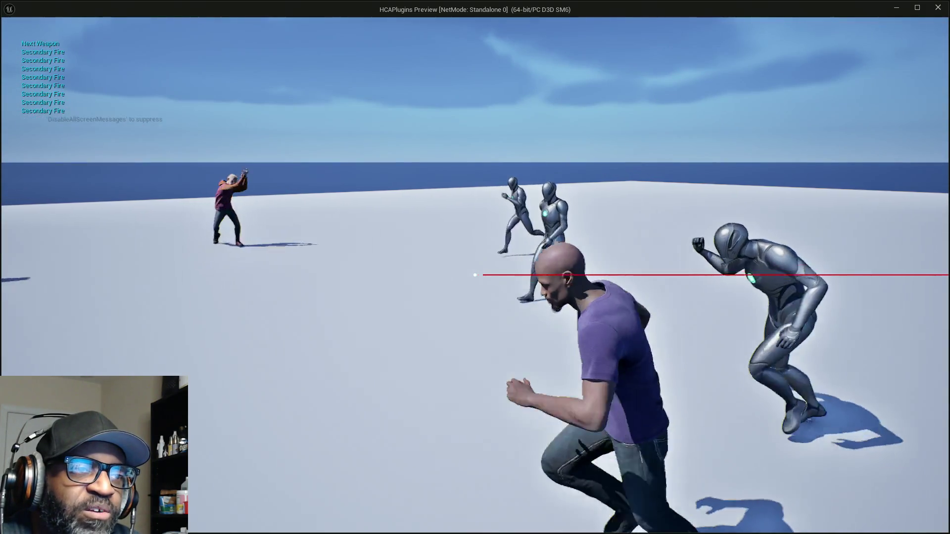
key(w)
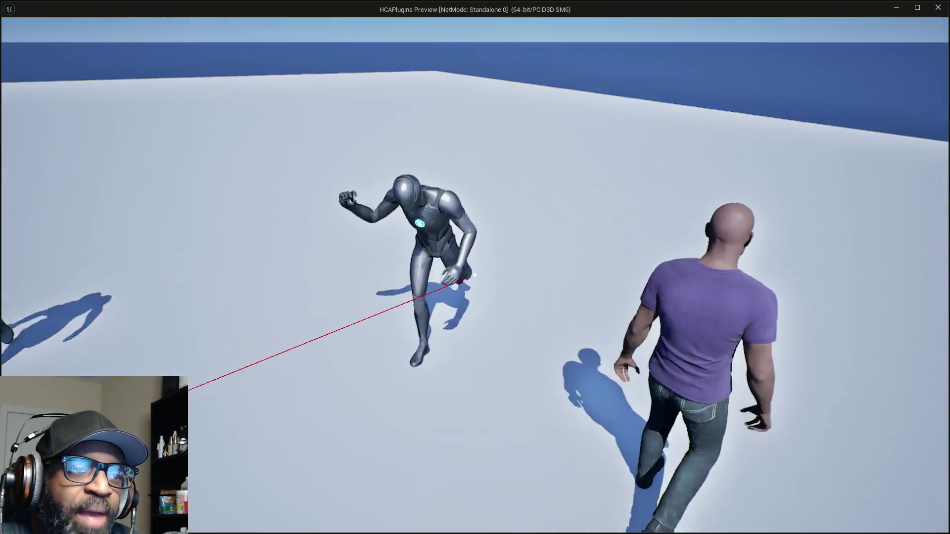
key(a)
key(a)
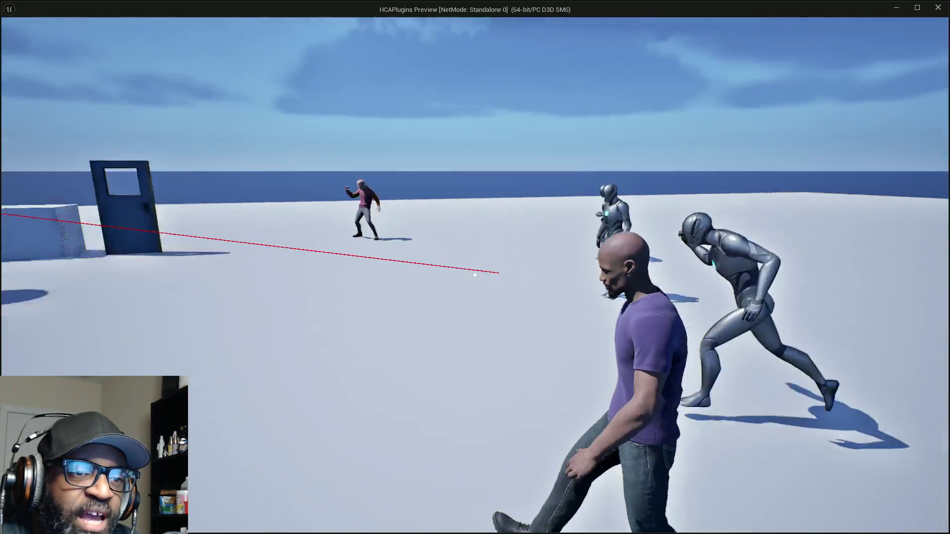
key(w)
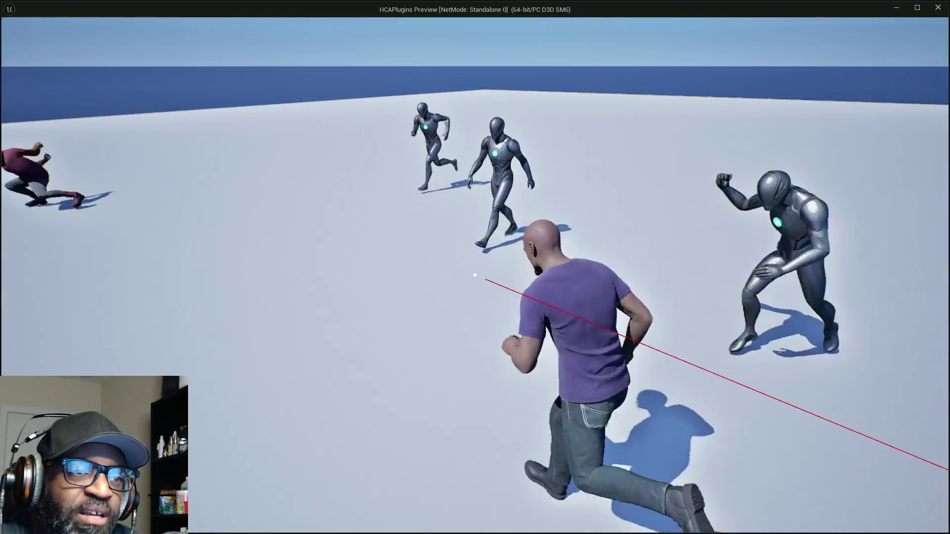
key(w)
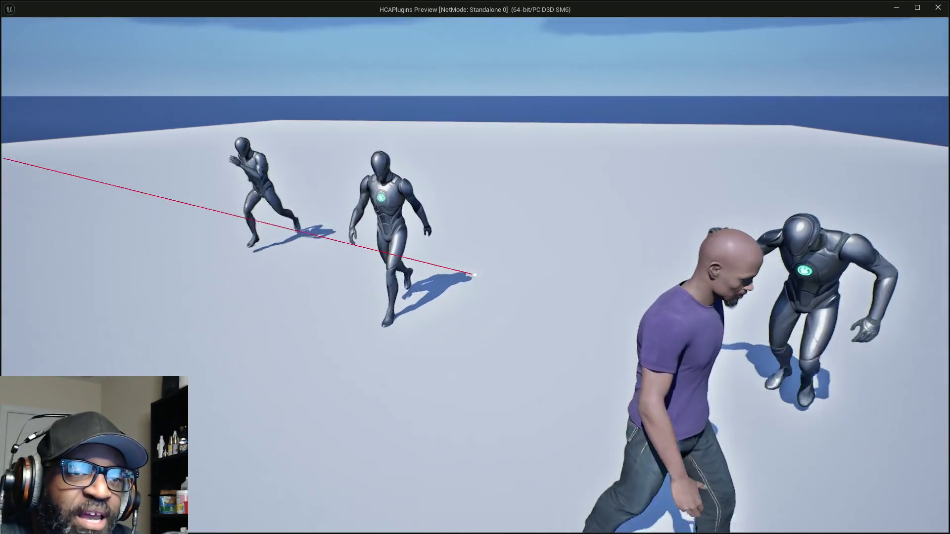
Step: Dismiss the window switcher, then bring the browser with YouTube tabs forward
key(alt+Tab)
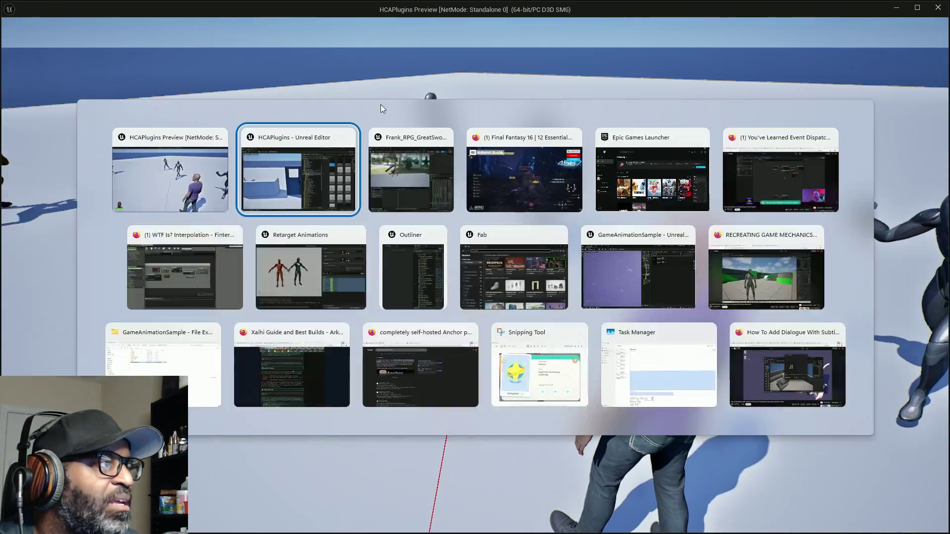
key(Escape)
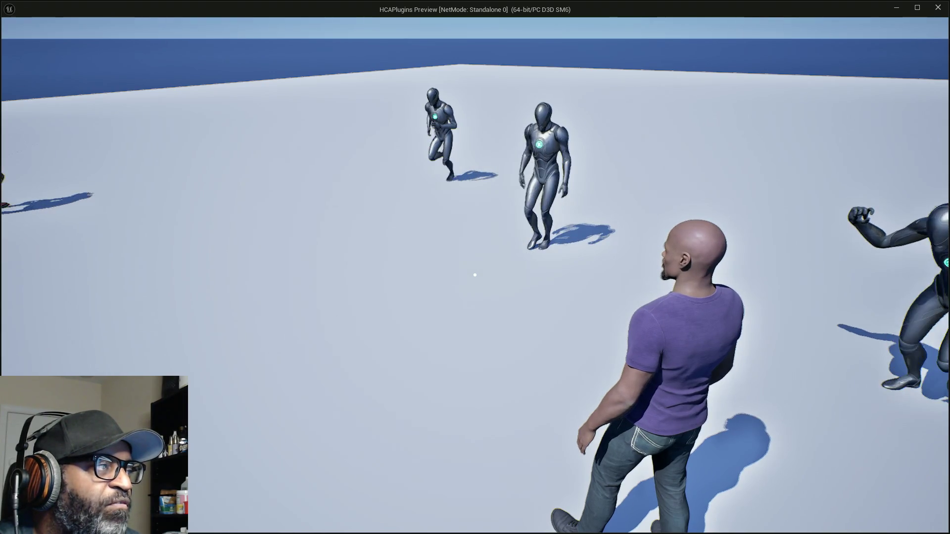
key(alt+Tab)
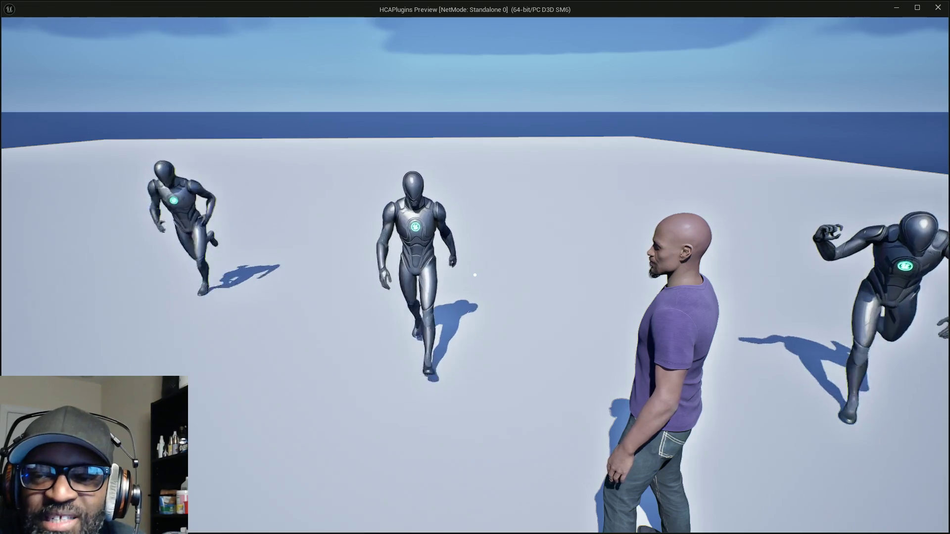
Step: Fire once, then run past the standing figures and back to stop near them
click(475, 275)
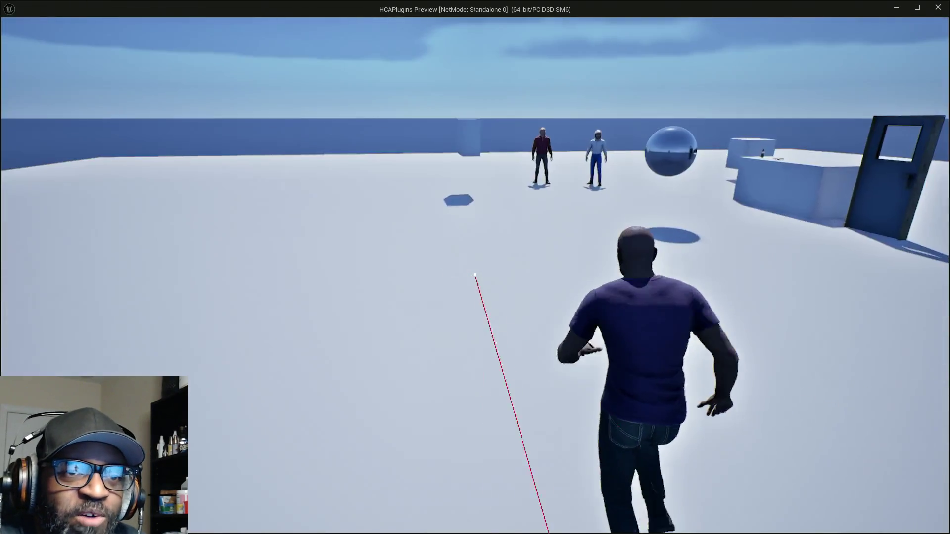
key(w)
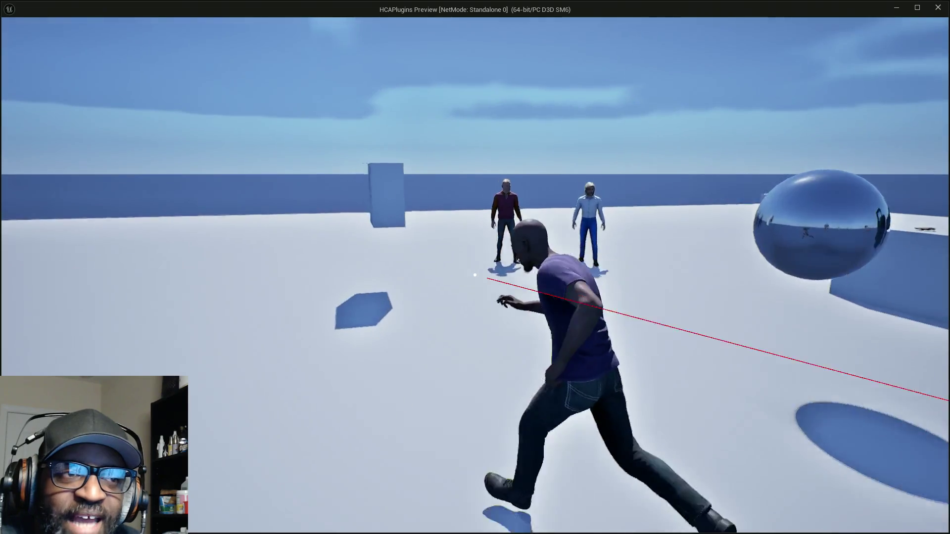
key(w)
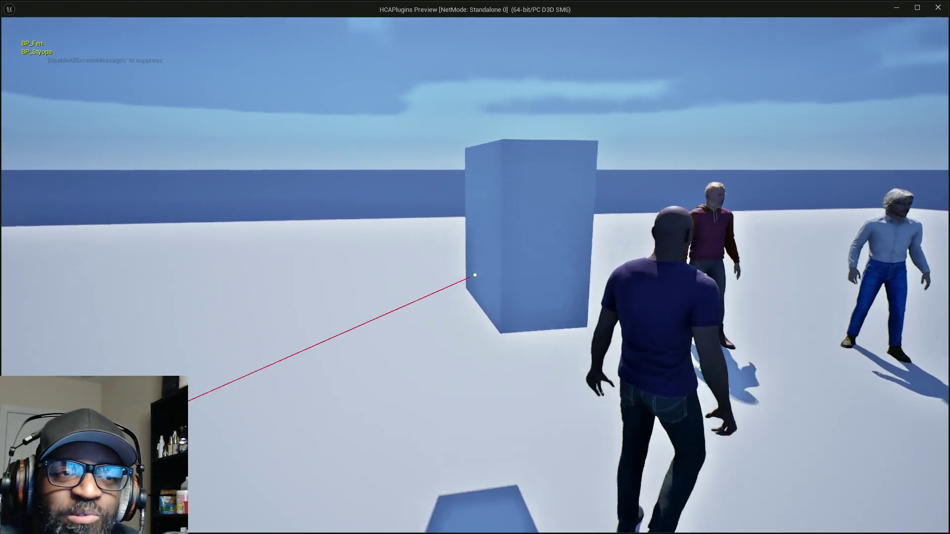
key(w)
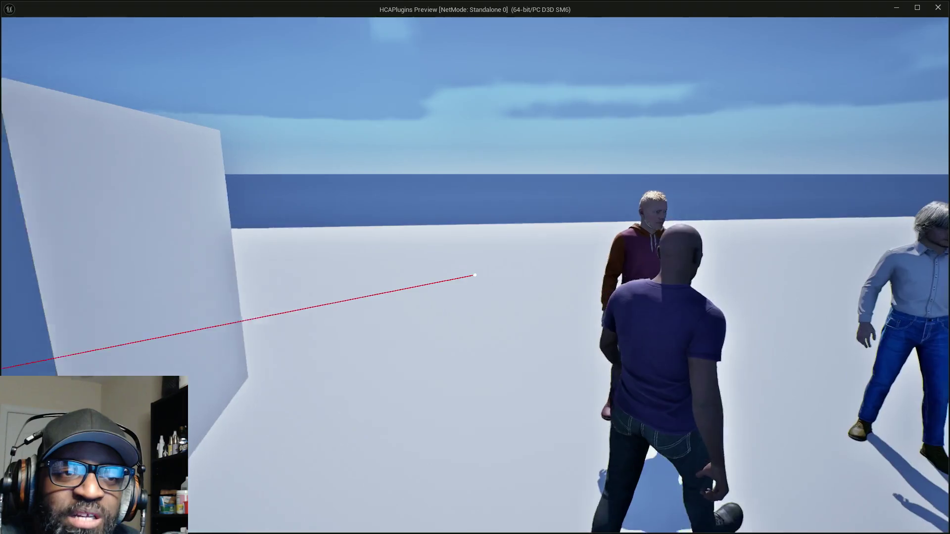
key(w)
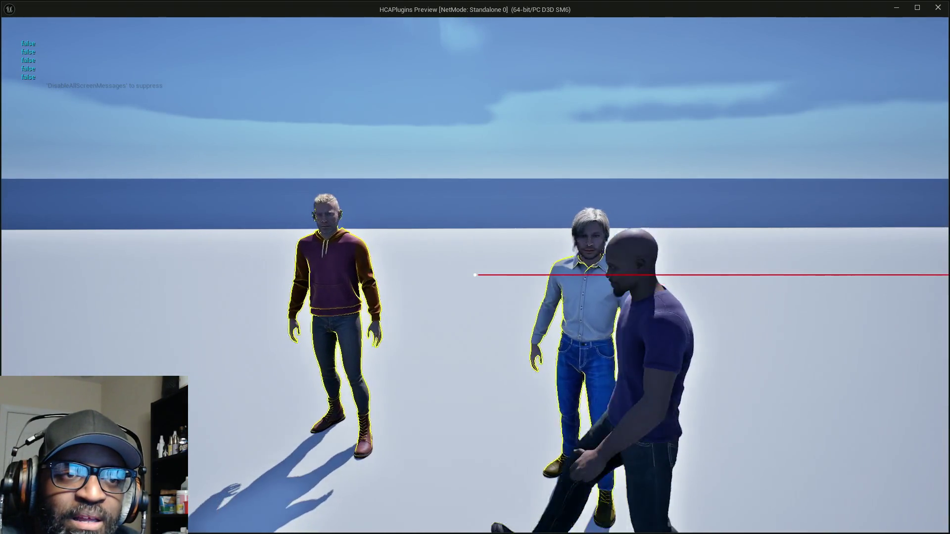
key(w)
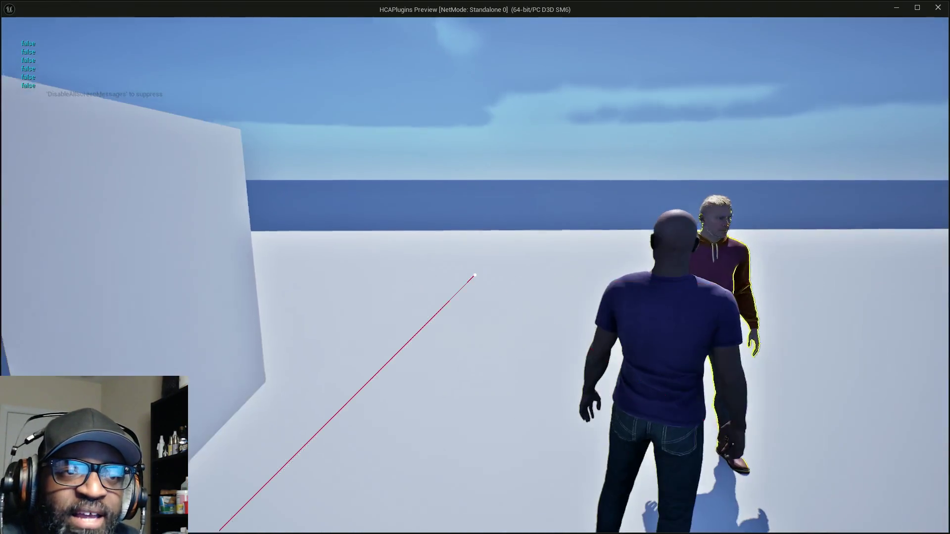
key(w)
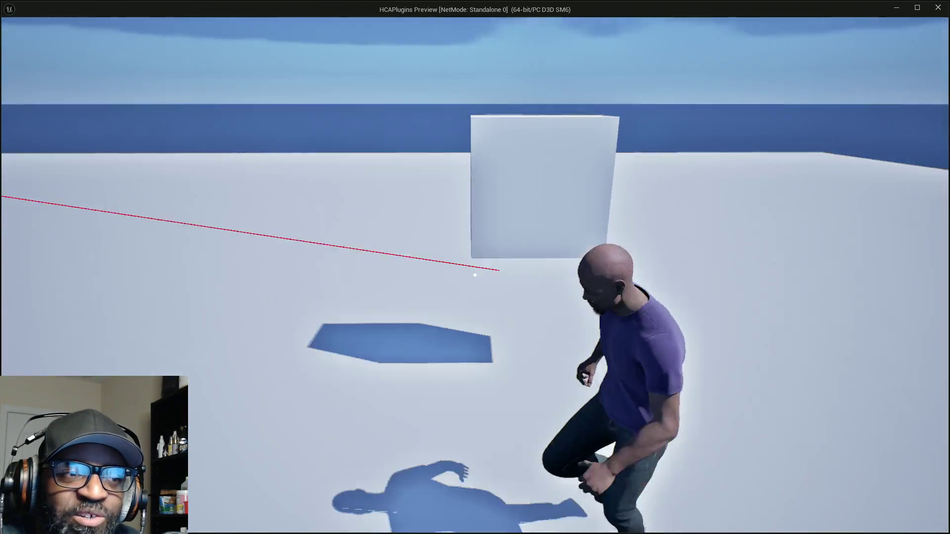
key(w)
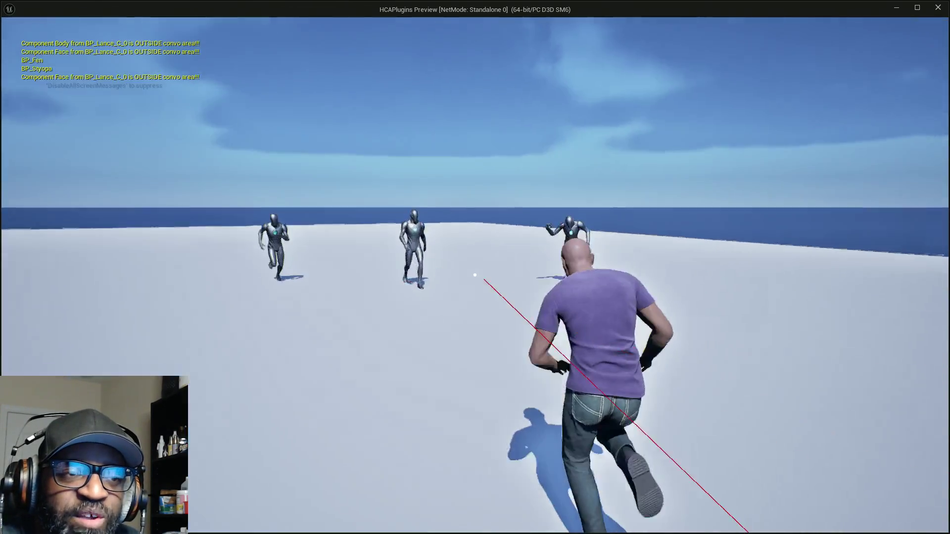
key(w)
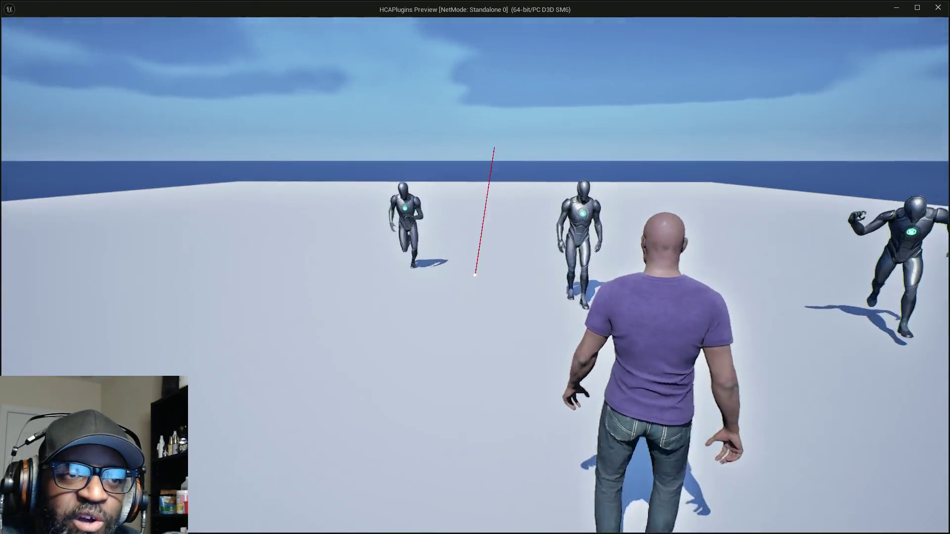
Step: Target the enemies, release the lock-on, and fire toward a second enemy
right_click(475, 275)
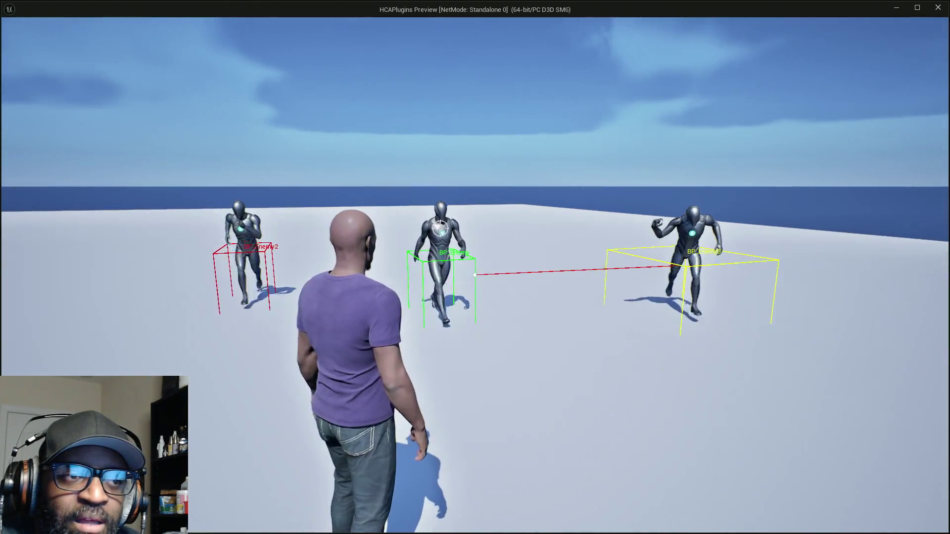
right_click(475, 276)
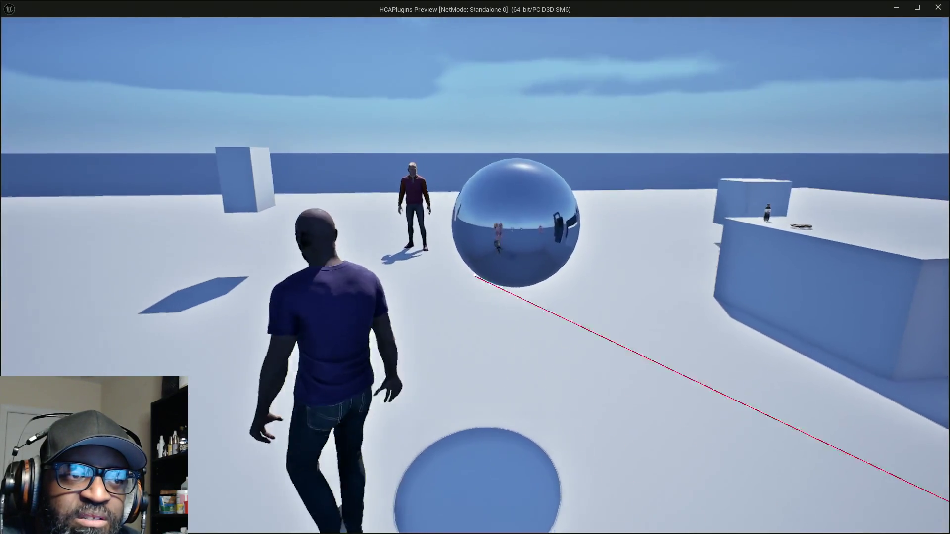
click(475, 275)
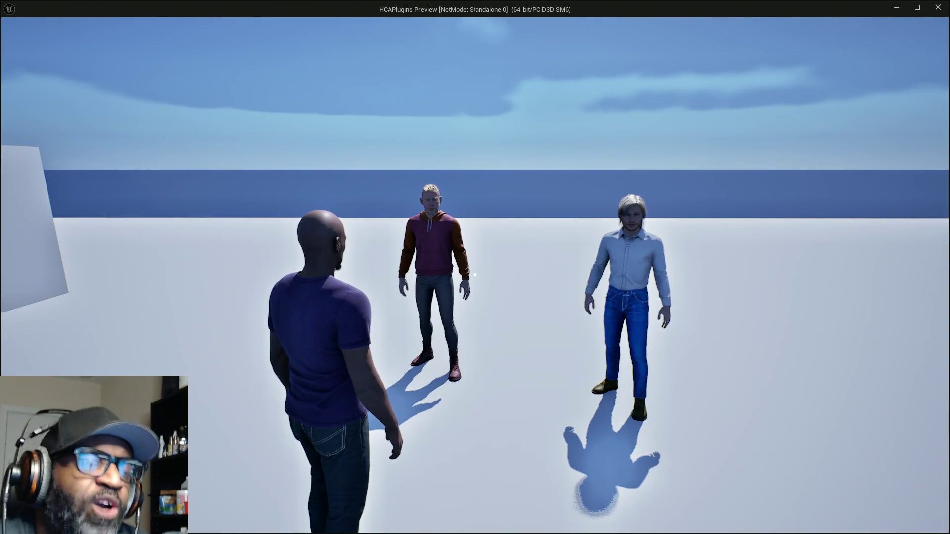
click(475, 276)
Step: Look down and left in game, then stop the play session
key(alt+Tab)
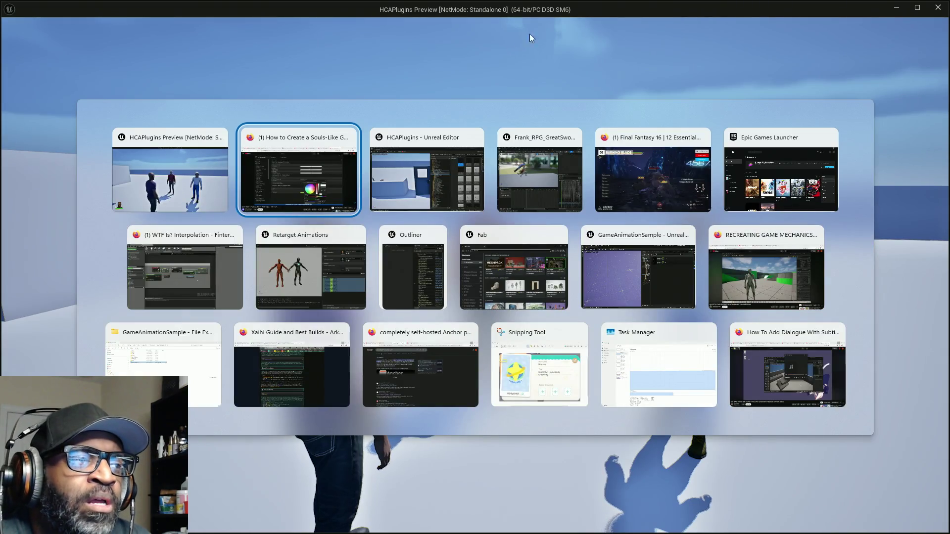
key(Escape)
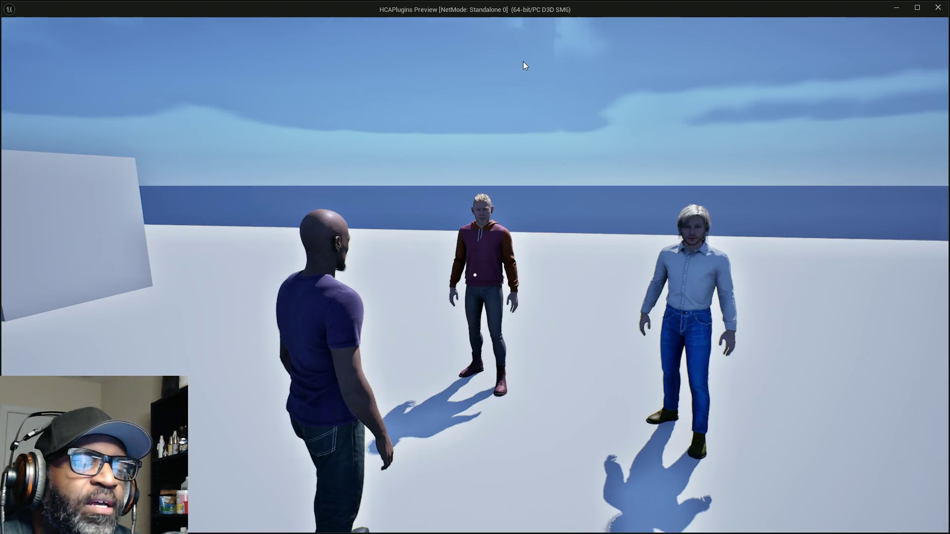
drag(573, 104, 543, 148)
key(Escape)
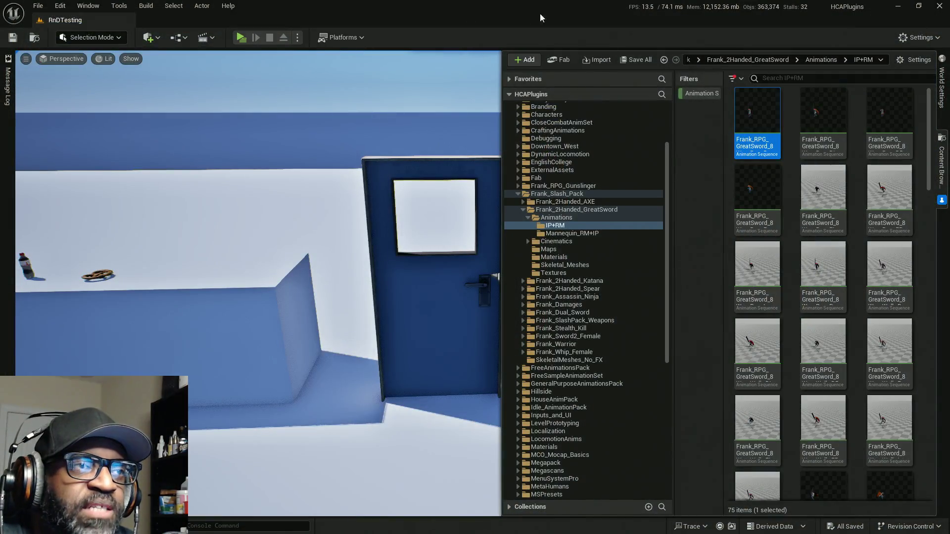
Step: Bring the asset editor window forward and show the AC_EnhancedInput Event Graph
key(alt+Tab)
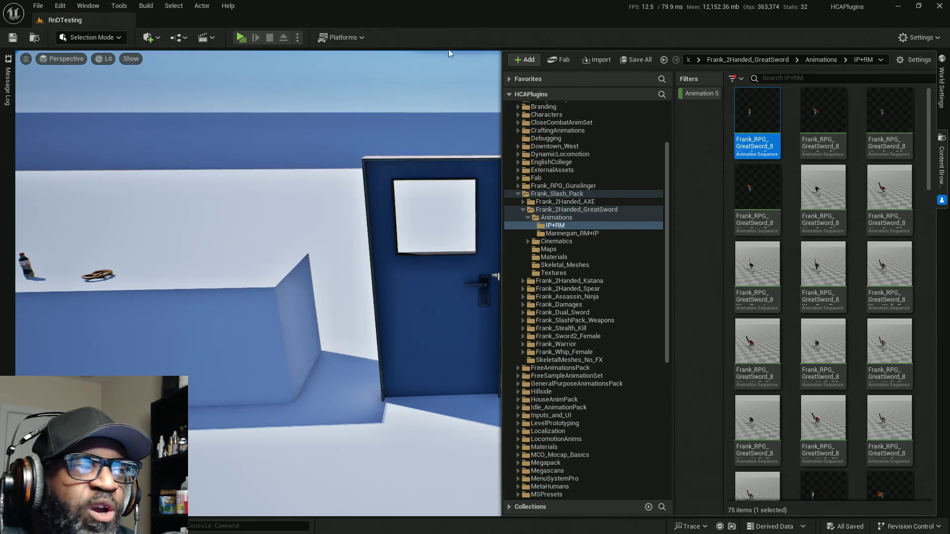
drag(168, 138, 615, 14)
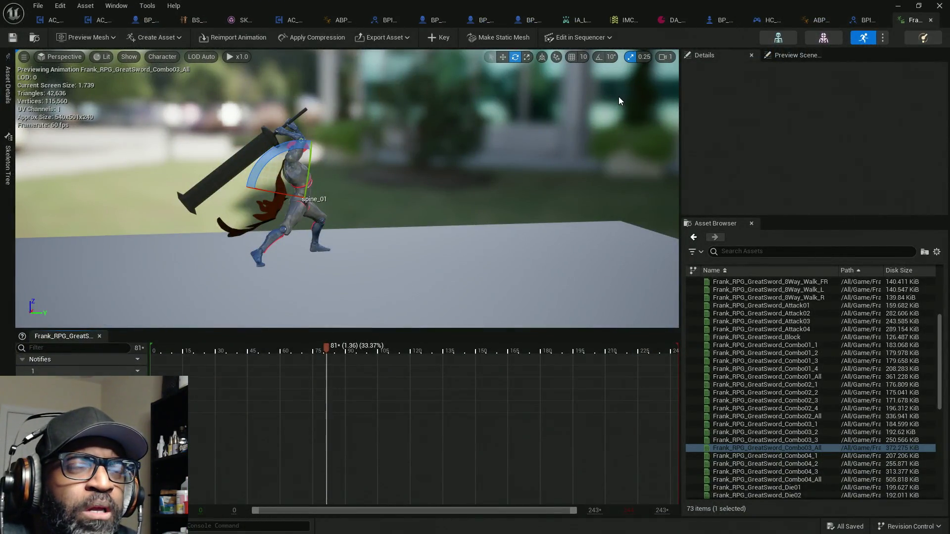
click(286, 23)
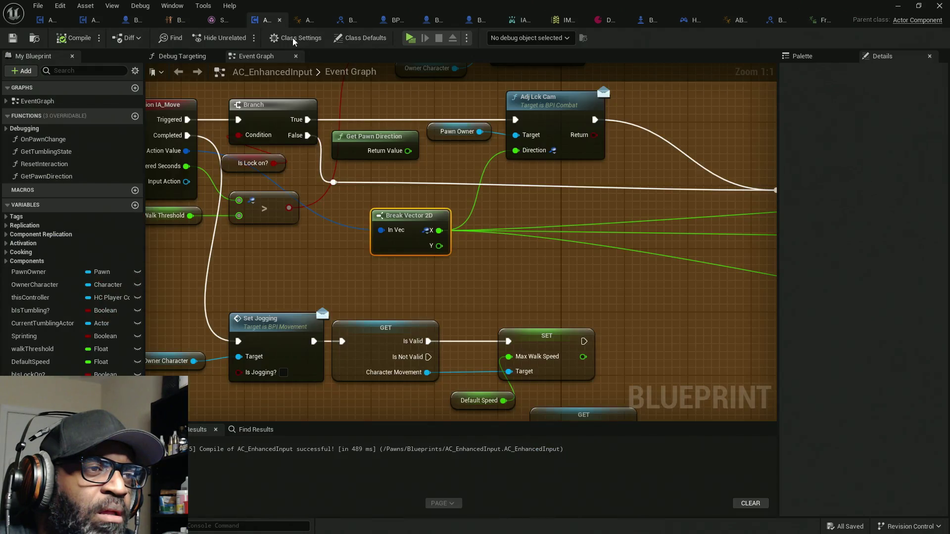
Step: Pan through the targeting chain, inspecting the Is Valid, GET, Set Target and SET nodes
scroll(352, 256, down, 4)
scroll(411, 220, down, 3)
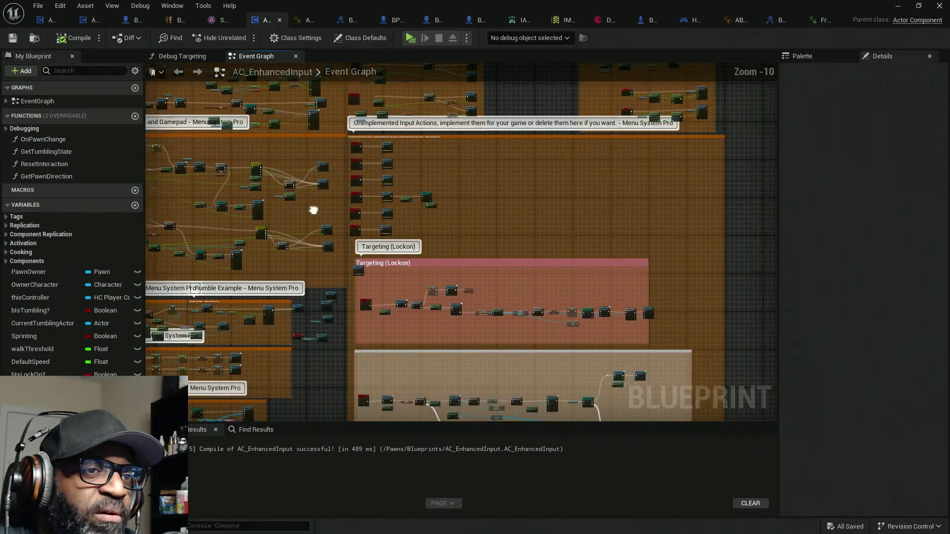
scroll(369, 297, up, 8)
drag(403, 302, 282, 227)
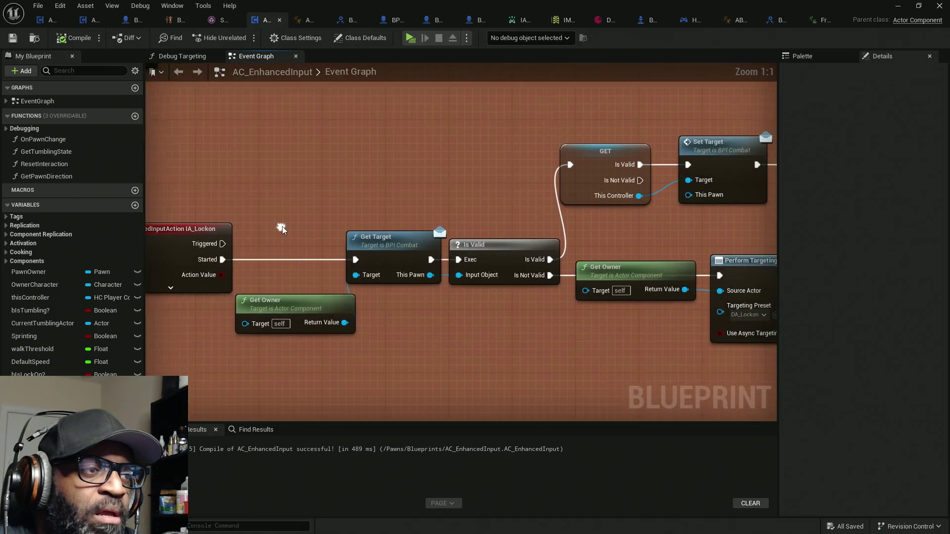
mouse_move(423, 127)
mouse_down()
mouse_move(479, 185)
mouse_move(393, 186)
mouse_up()
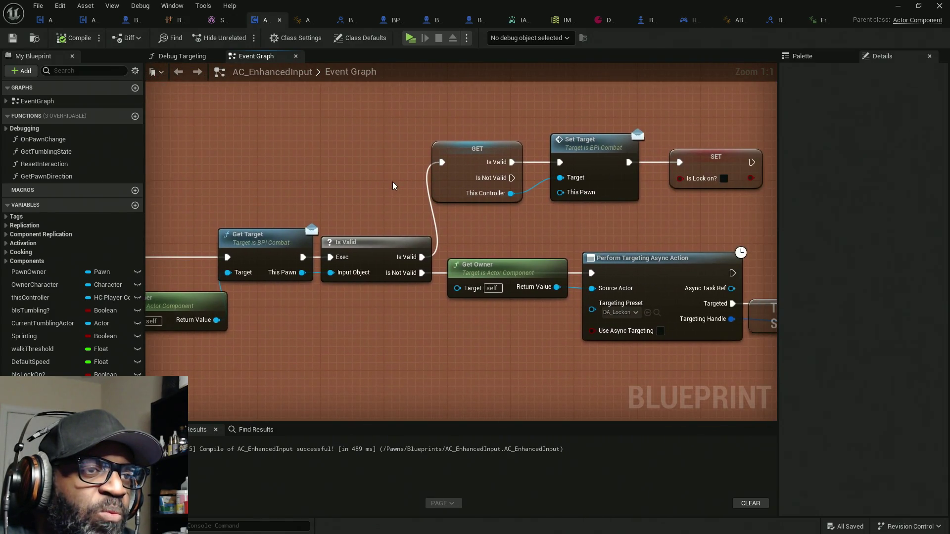
drag(270, 134, 355, 124)
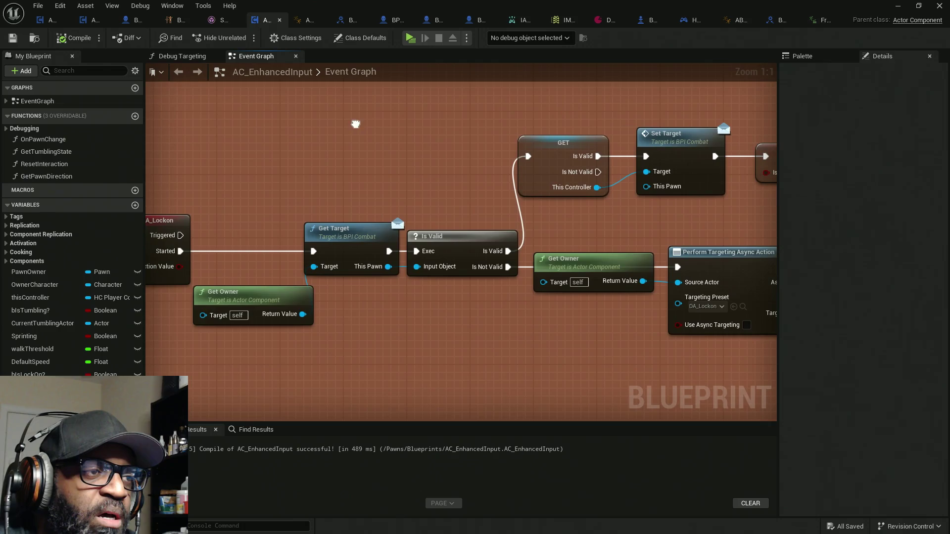
drag(243, 121, 394, 368)
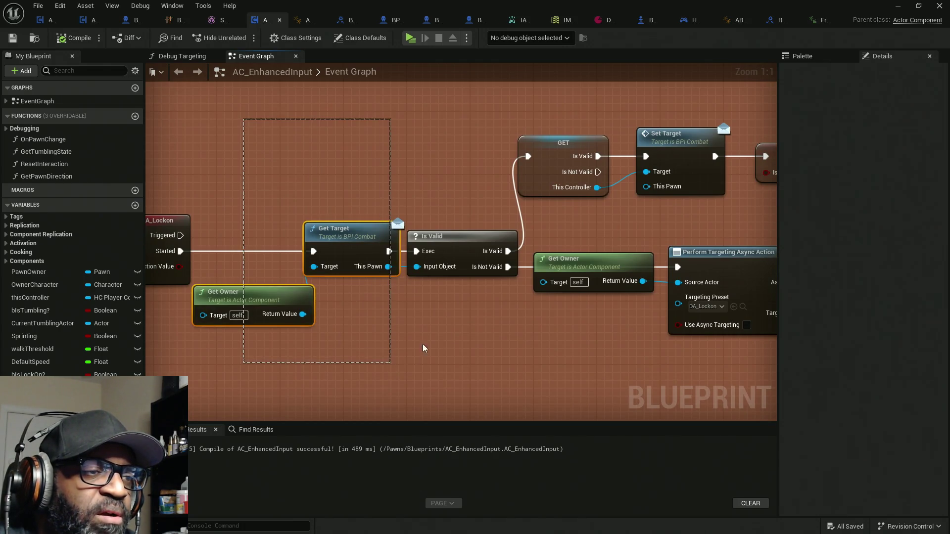
click(446, 237)
drag(544, 323, 324, 323)
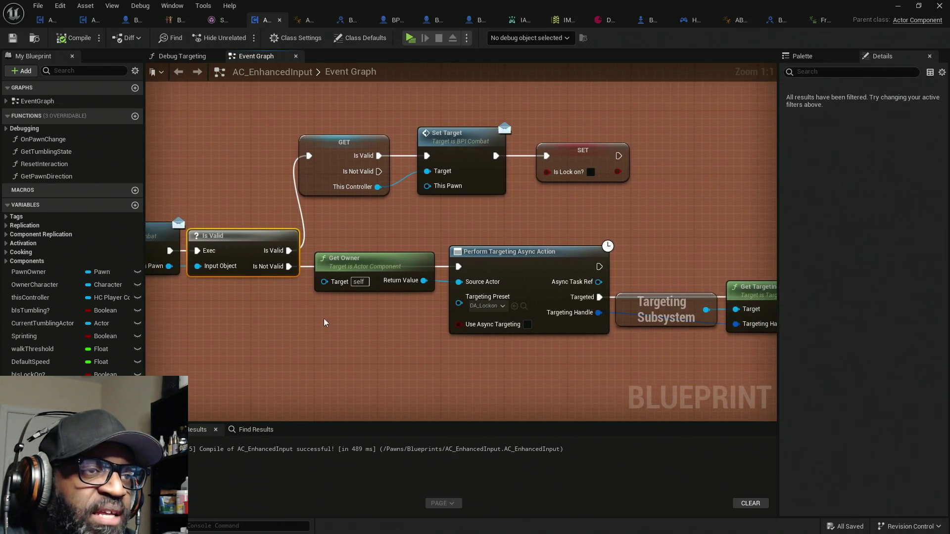
drag(320, 98, 622, 229)
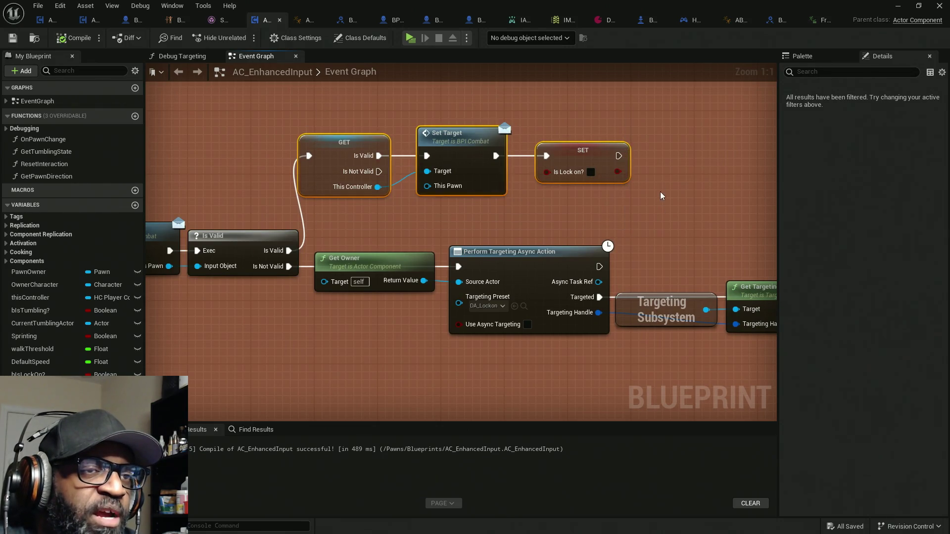
drag(660, 195, 583, 163)
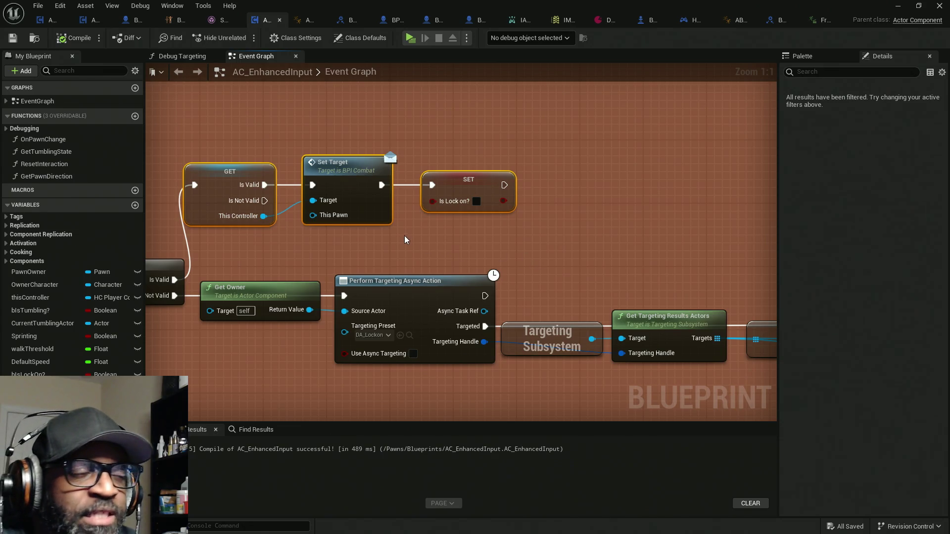
Step: Place a PawnOwner getter below the Is Lock on? SET node
scroll(332, 242, down, 3)
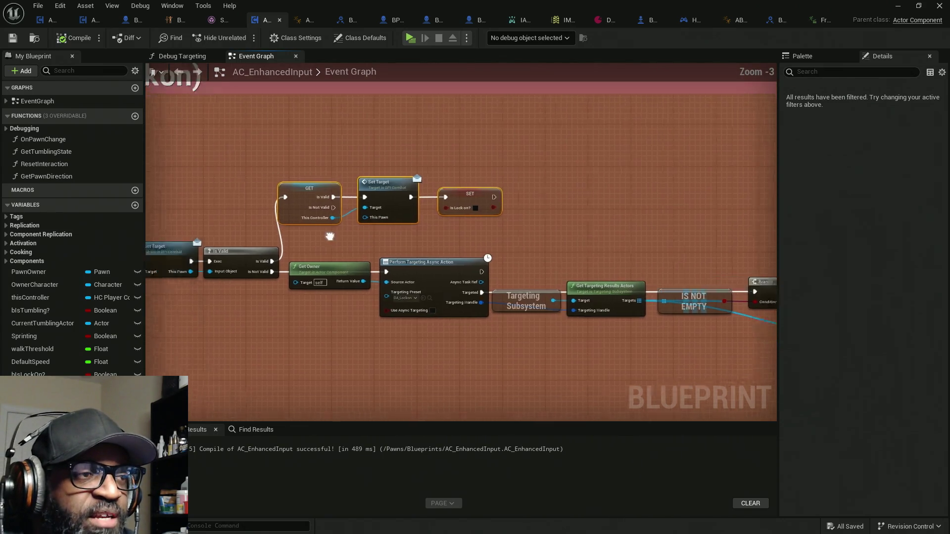
scroll(371, 215, down, 2)
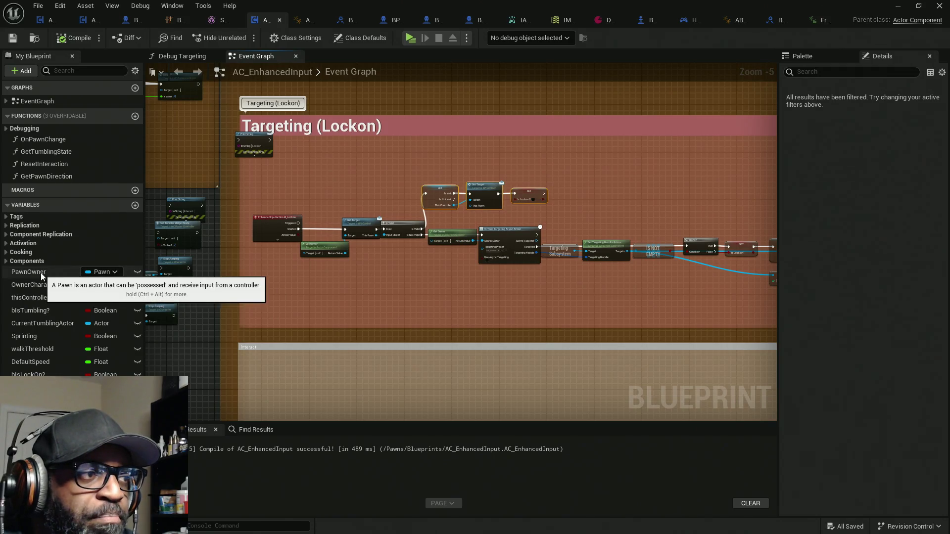
drag(41, 272, 693, 208)
drag(547, 211, 484, 223)
scroll(550, 212, up, 6)
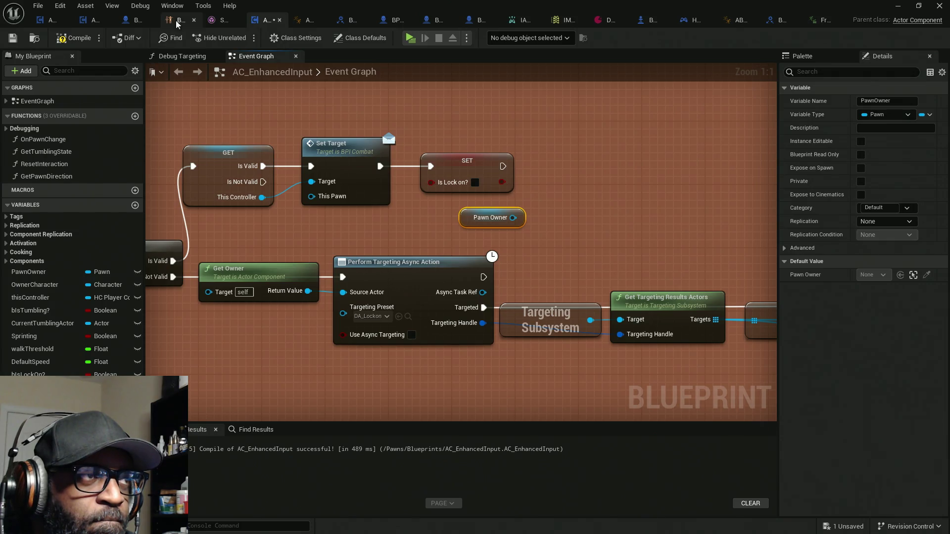
Step: Delete the FInterp and Set Socket Offset nodes from BP_BASE_Character's Adj Lck Cam function
click(479, 21)
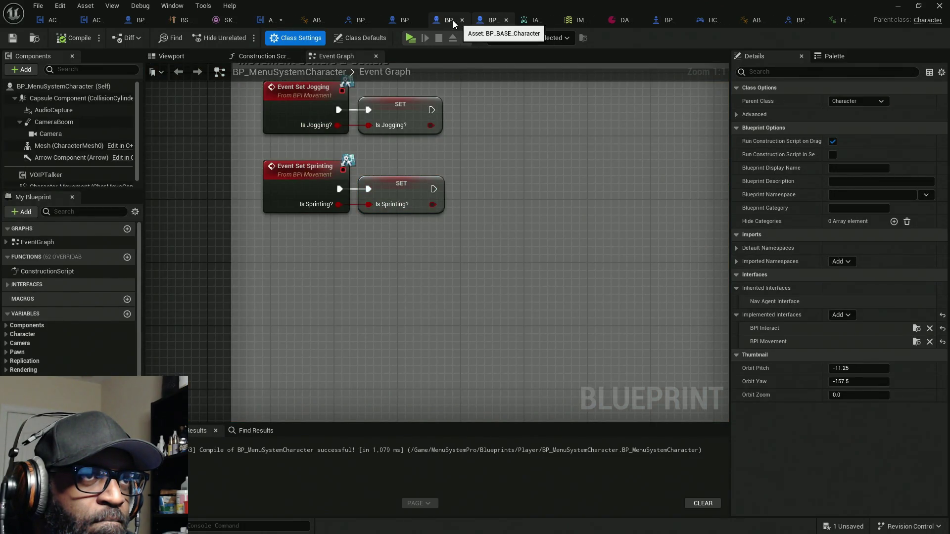
click(453, 22)
click(412, 58)
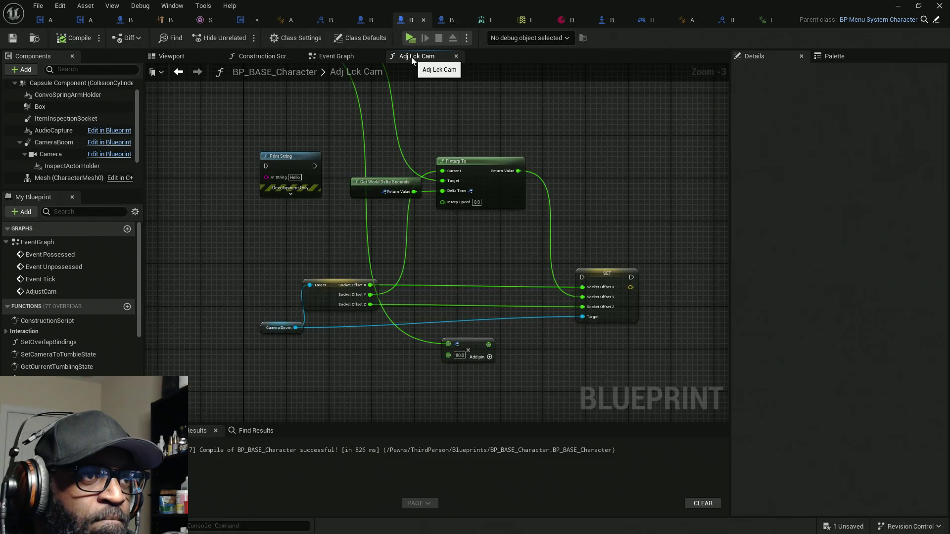
scroll(462, 241, down, 5)
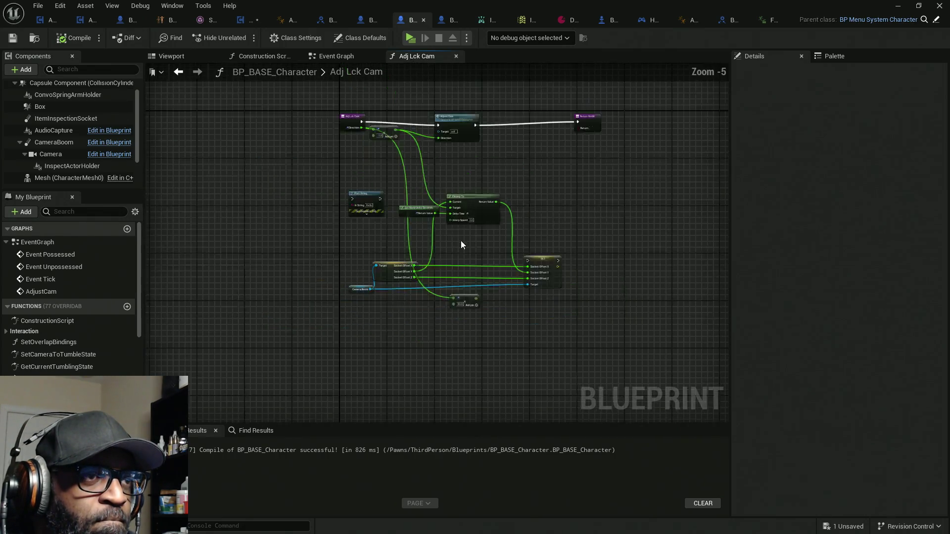
drag(545, 307, 384, 197)
key(Delete)
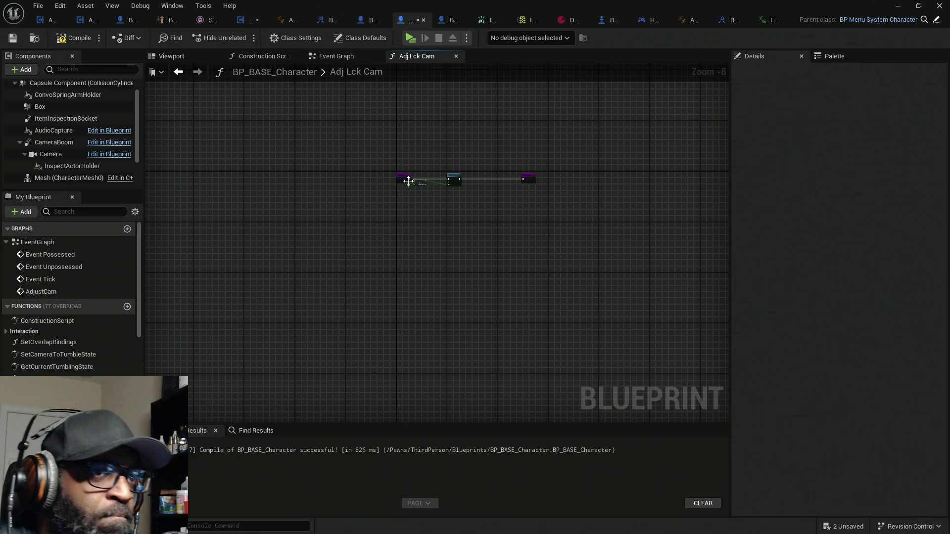
scroll(409, 180, up, 7)
Step: Rearrange the remaining nodes so the Return Node sits beside Adjust Cam
mouse_move(478, 222)
mouse_down()
mouse_move(474, 200)
mouse_move(429, 214)
mouse_move(508, 271)
mouse_up()
right_click(508, 271)
key(Escape)
mouse_move(517, 133)
mouse_down()
mouse_move(307, 268)
mouse_move(332, 261)
mouse_move(261, 280)
mouse_move(267, 287)
mouse_up()
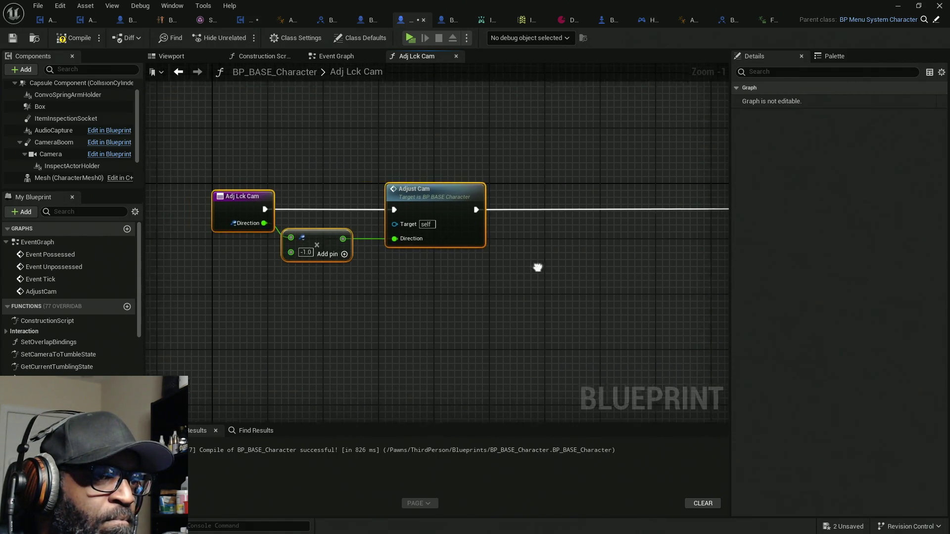
drag(538, 267, 367, 263)
mouse_move(629, 204)
mouse_down()
mouse_move(379, 198)
mouse_move(557, 204)
mouse_up()
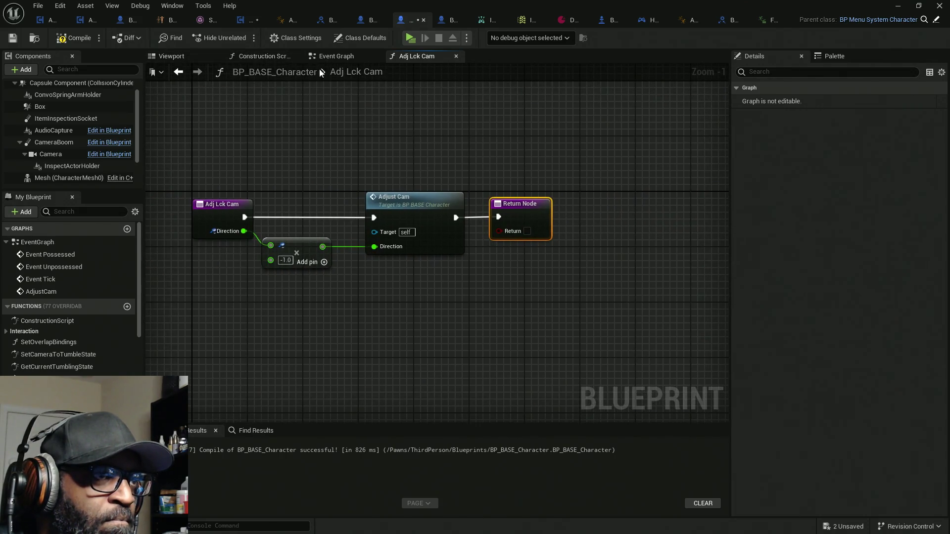
click(338, 58)
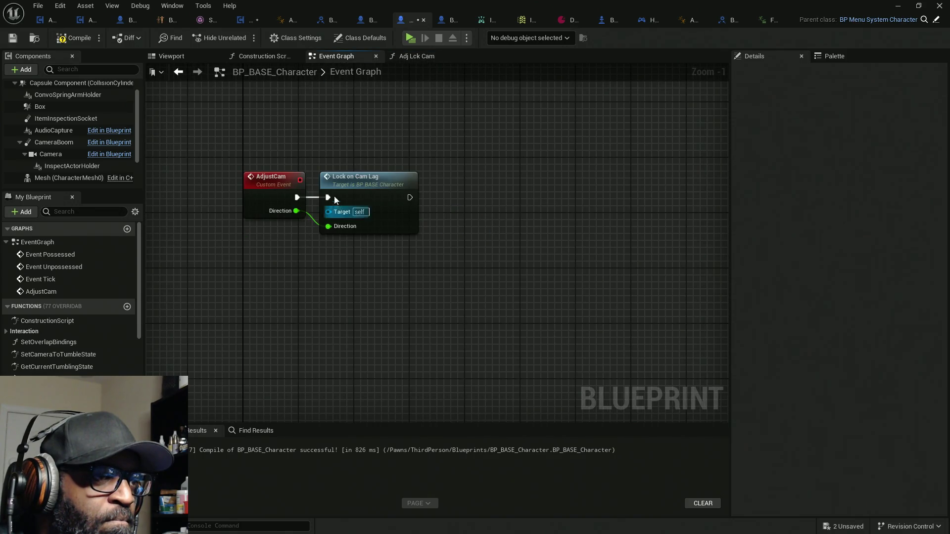
Step: Add a Boolean input named Reset to the AdjustCam event
drag(377, 180, 507, 180)
click(274, 180)
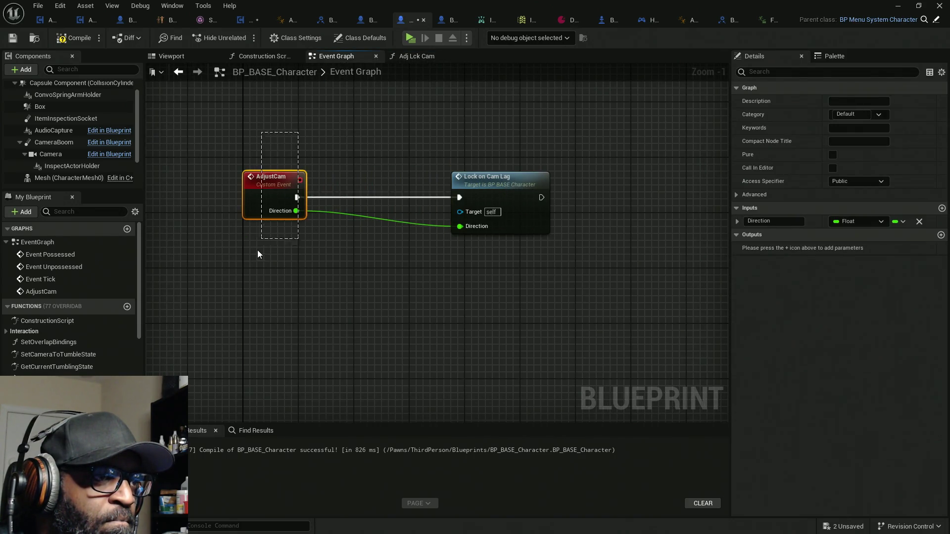
click(942, 202)
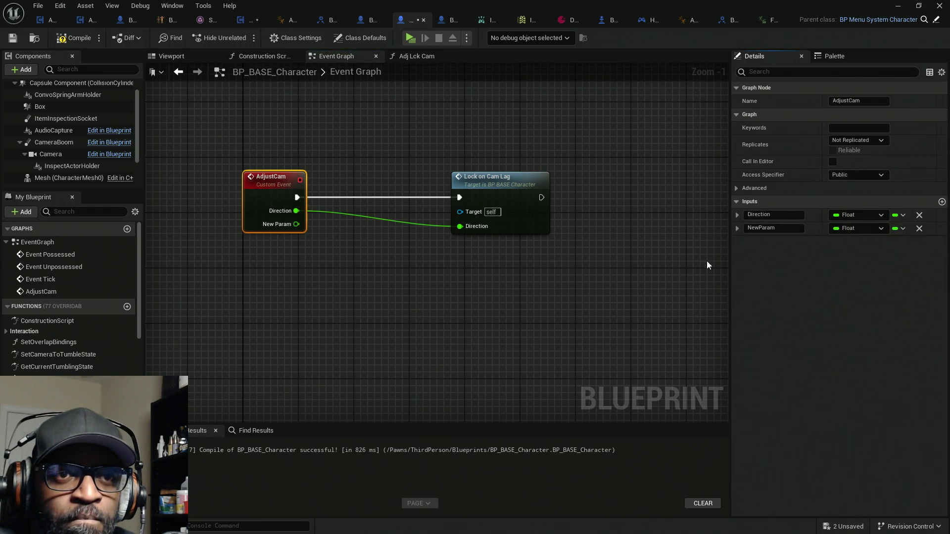
click(848, 229)
click(836, 254)
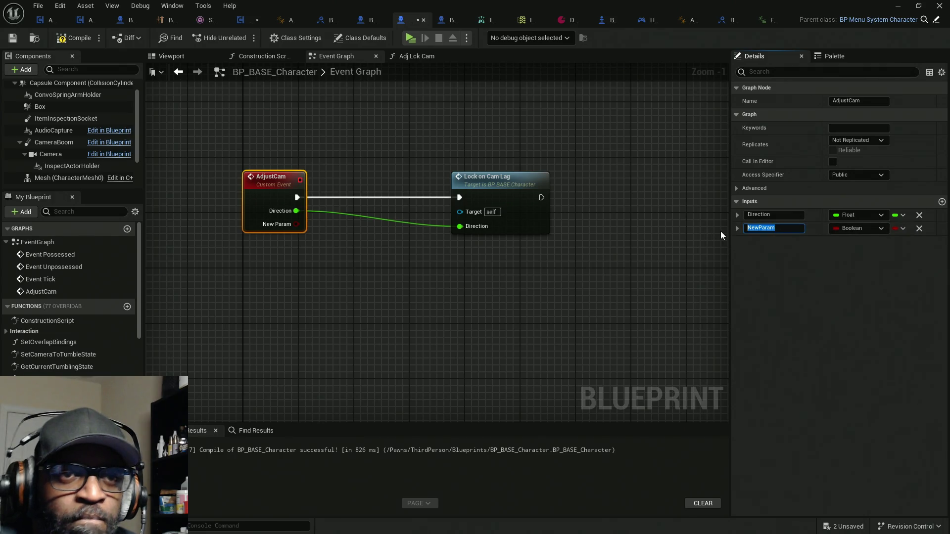
text(Reset)
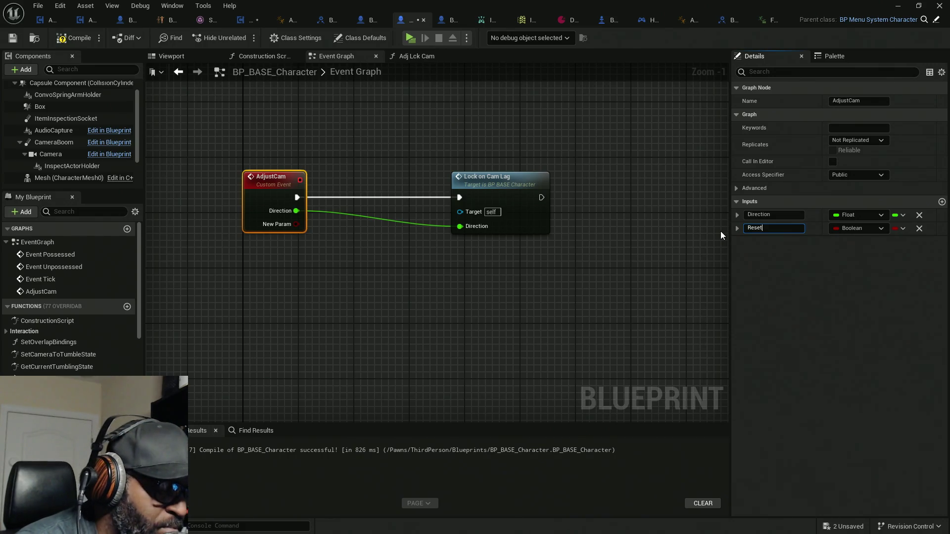
key(Return)
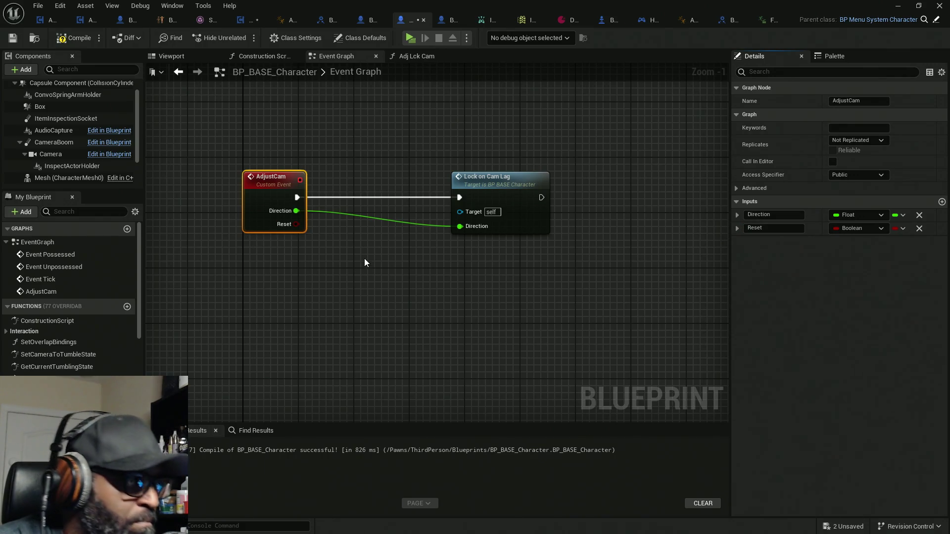
Step: Insert a Branch after AdjustCam whose True output drives Lock on Cam Lag
click(369, 261)
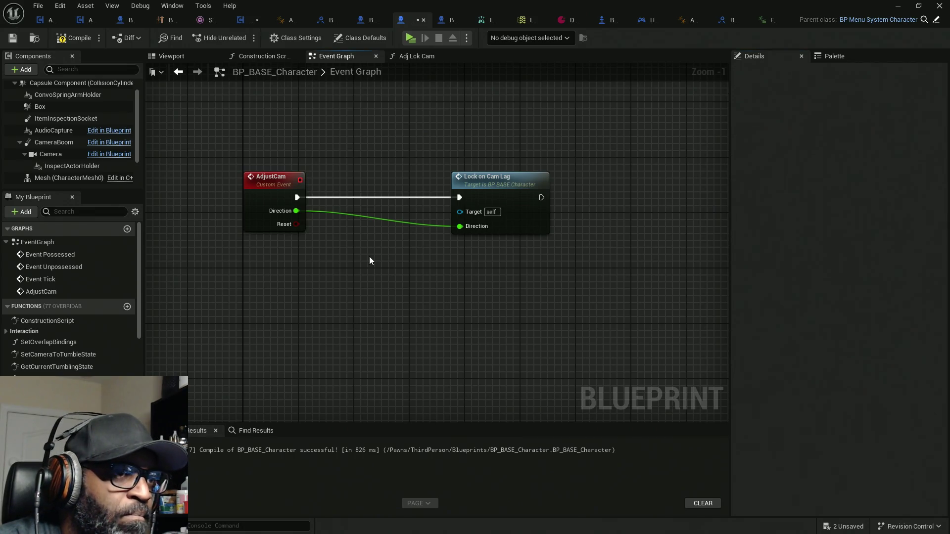
click(372, 253)
mouse_move(380, 270)
mouse_down()
mouse_move(341, 262)
mouse_move(317, 203)
mouse_move(297, 197)
mouse_up()
drag(424, 264, 387, 191)
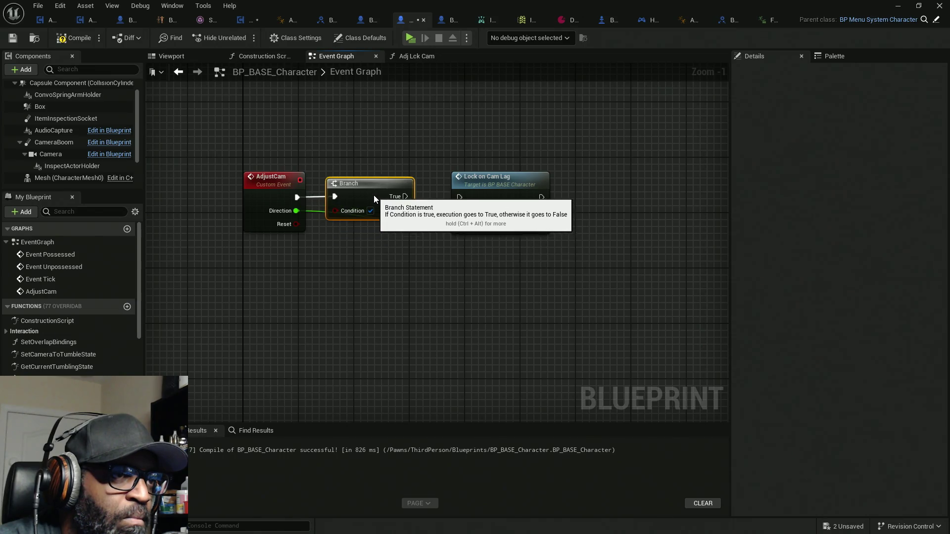
drag(460, 197, 412, 196)
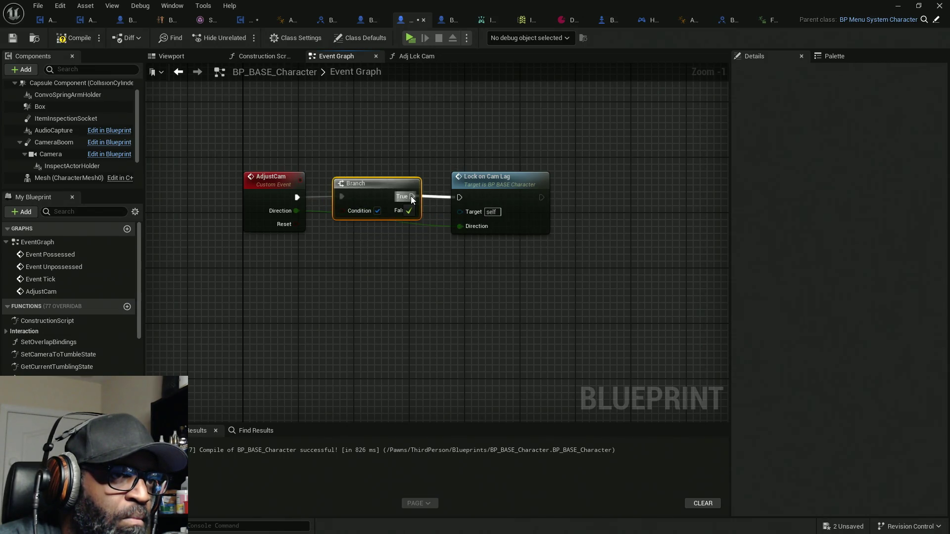
drag(512, 195, 595, 188)
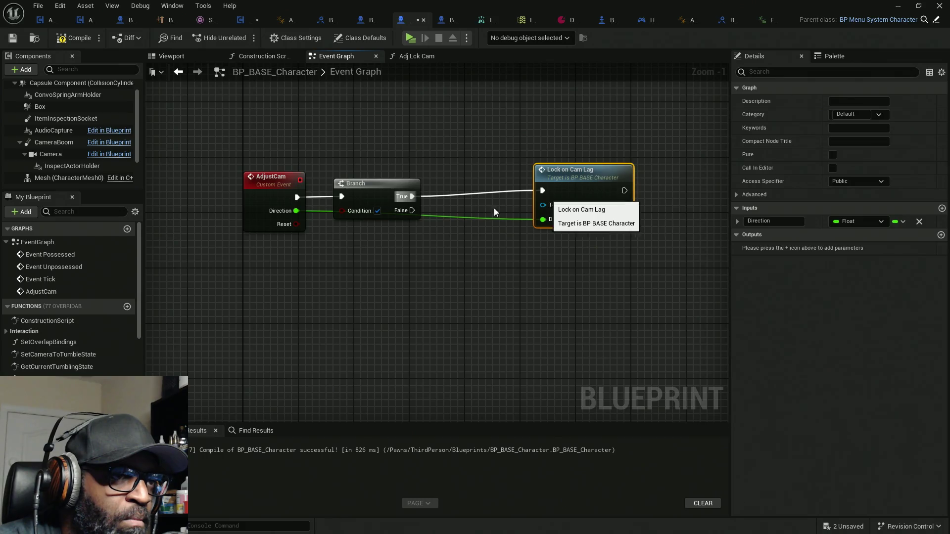
drag(367, 194, 416, 194)
Step: Feed Reset through a NOT node into the Branch's Condition pin
mouse_move(296, 224)
mouse_down()
mouse_move(317, 241)
mouse_move(336, 239)
mouse_up()
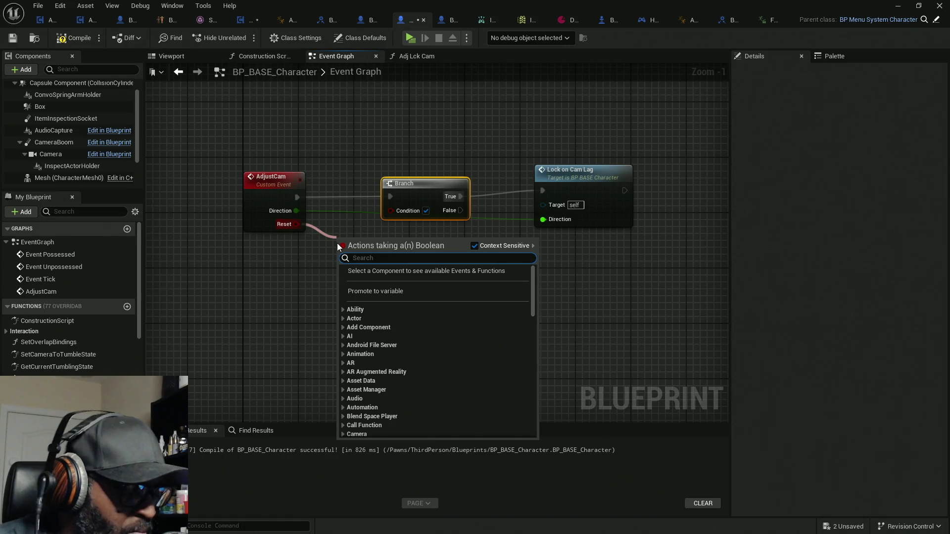
text(not)
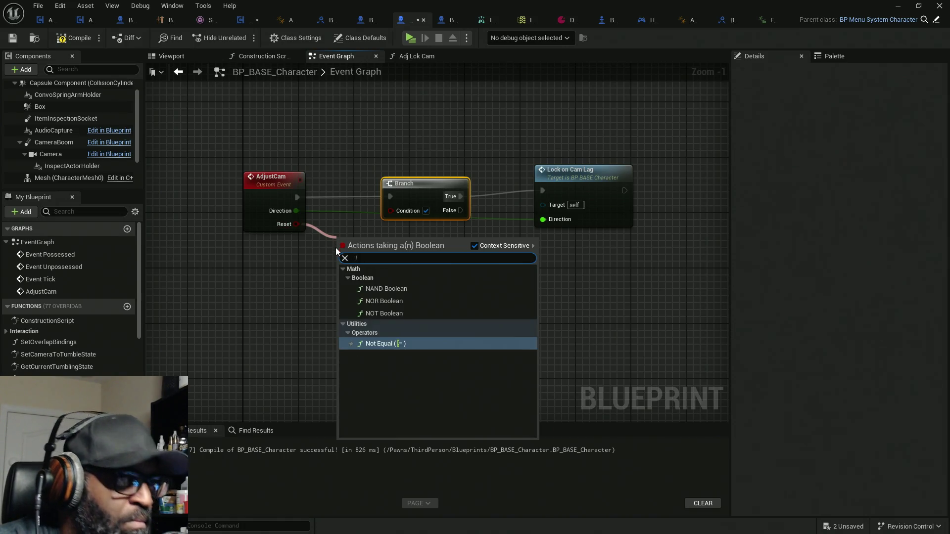
click(391, 314)
mouse_move(395, 241)
mouse_down()
mouse_move(396, 212)
mouse_move(355, 227)
mouse_up()
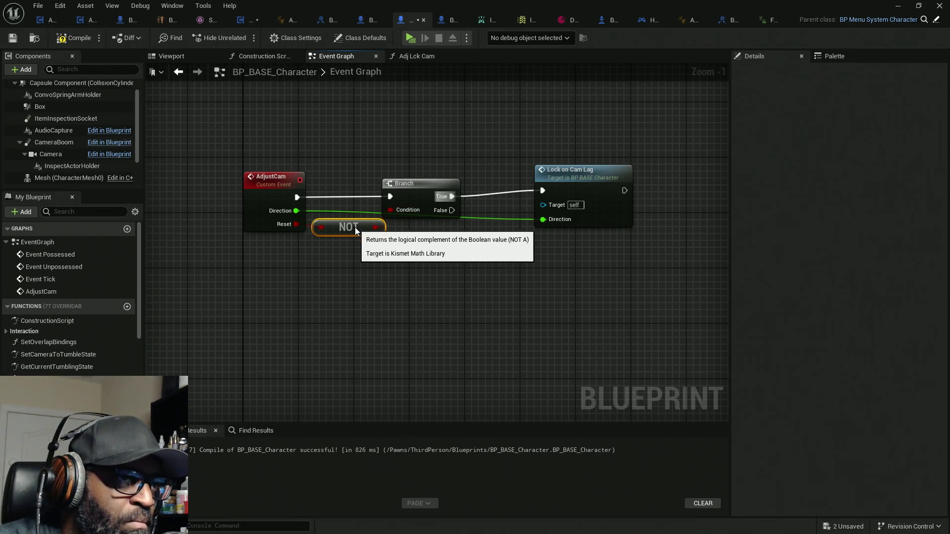
mouse_move(360, 268)
mouse_down()
mouse_move(272, 170)
mouse_move(262, 170)
mouse_move(264, 204)
mouse_up()
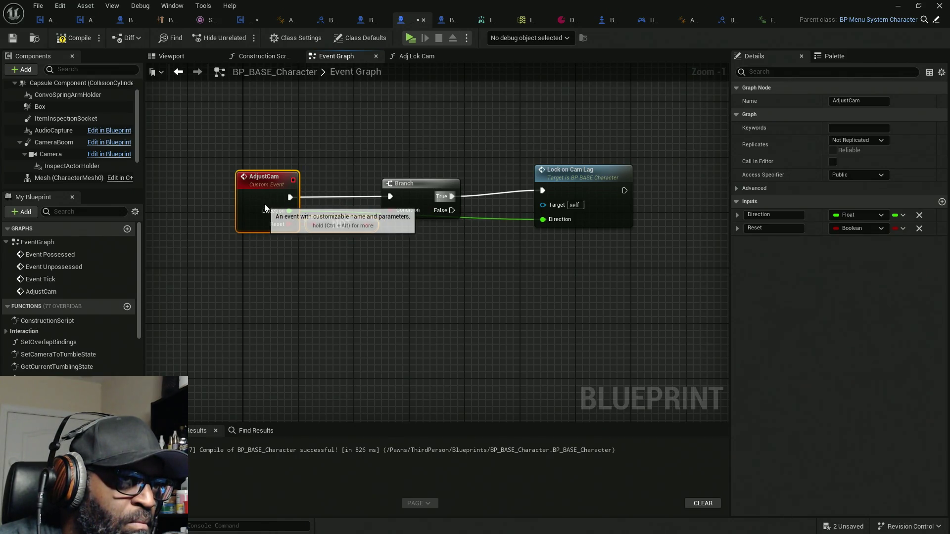
click(462, 235)
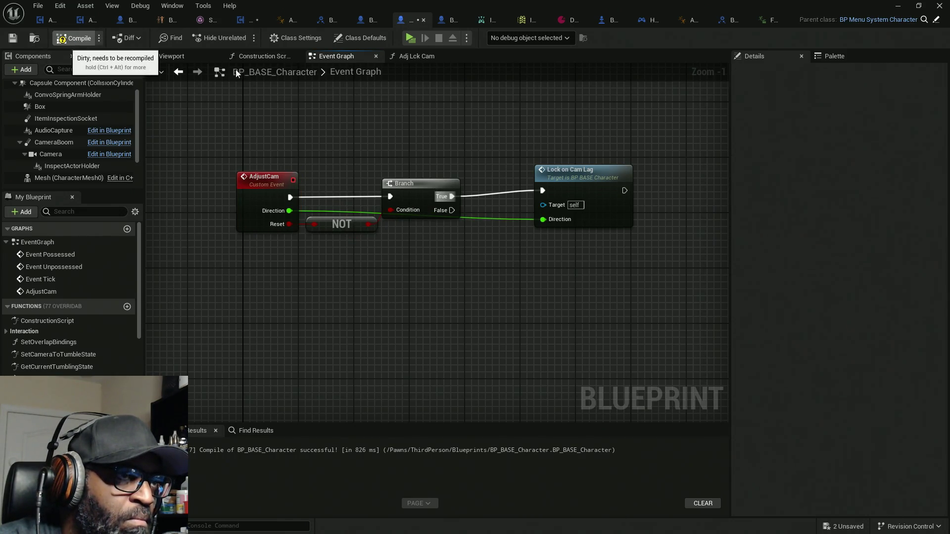
click(425, 56)
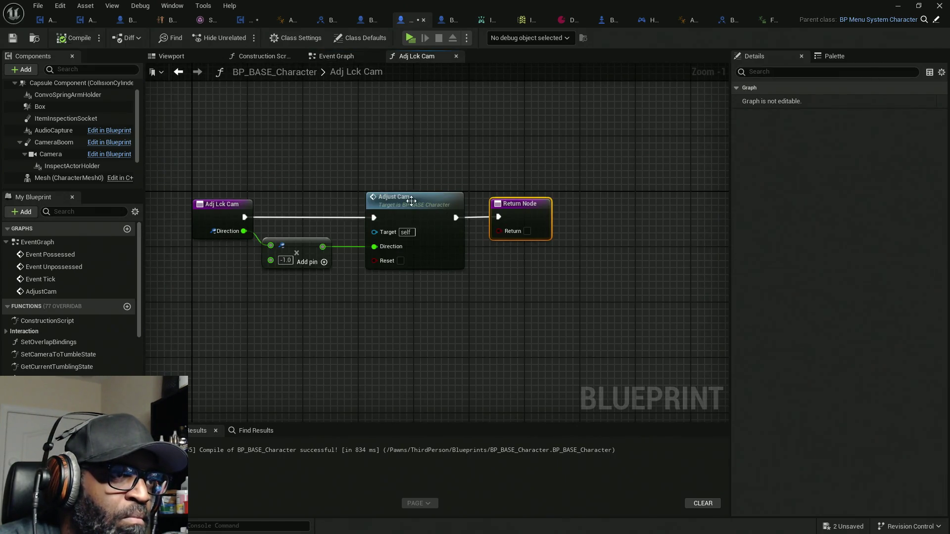
Step: Shift the Adj Lck Cam nodes (Direction × -1.0, Adjust Cam, Return Node) to the right
drag(422, 178, 553, 246)
drag(585, 170, 515, 148)
drag(564, 233, 207, 218)
mouse_move(519, 214)
mouse_down()
mouse_move(580, 217)
mouse_move(517, 213)
mouse_up()
drag(375, 149, 549, 287)
drag(435, 244, 509, 246)
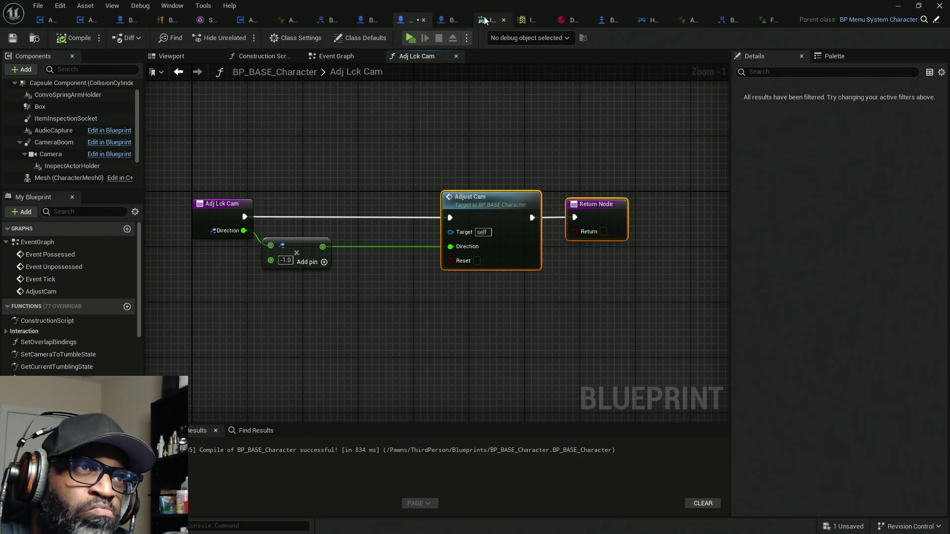
click(326, 20)
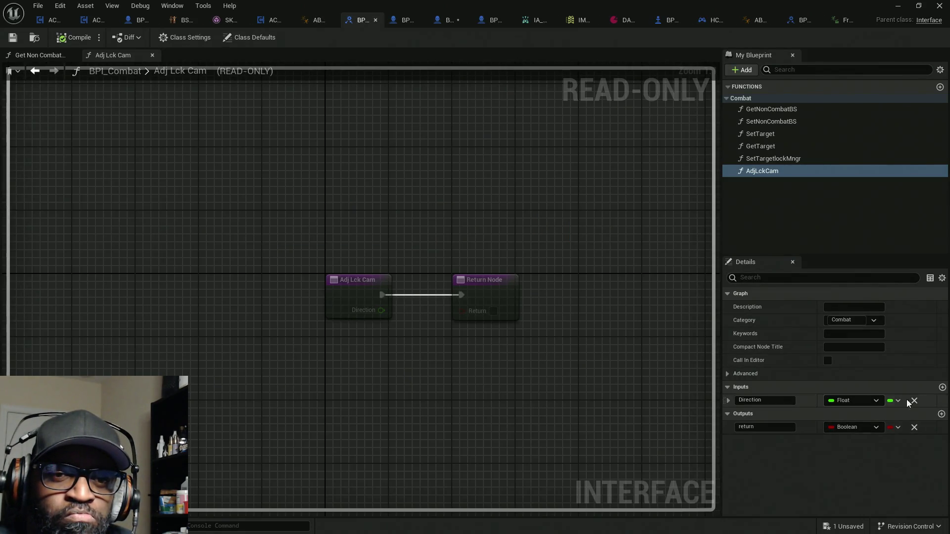
Step: Add a Boolean input named bReset? to the Adj Lck Cam interface function and save all assets
click(942, 388)
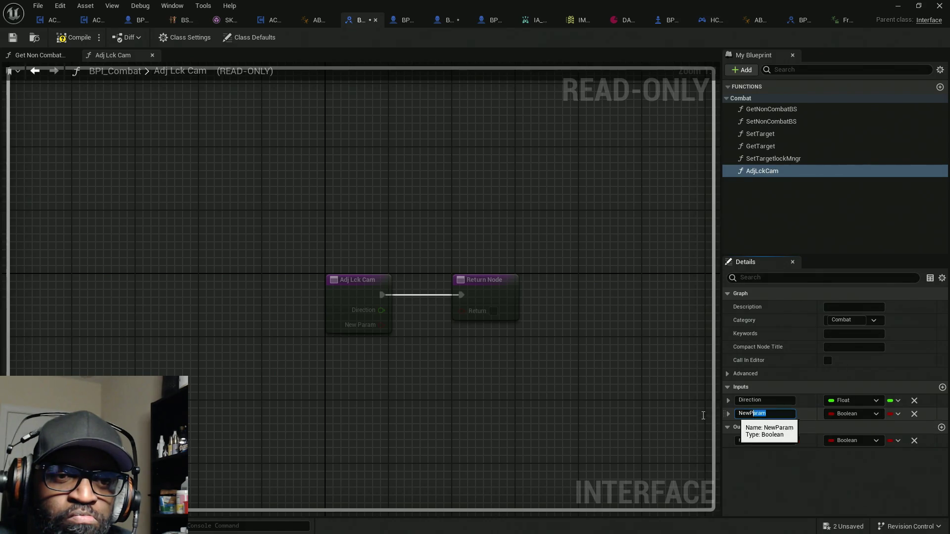
text(bRes)
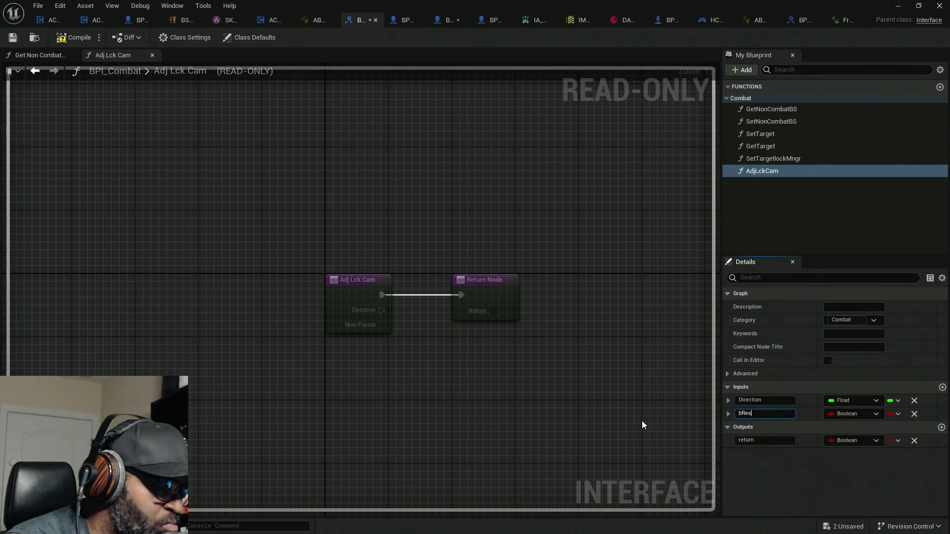
text(et?)
key(Return)
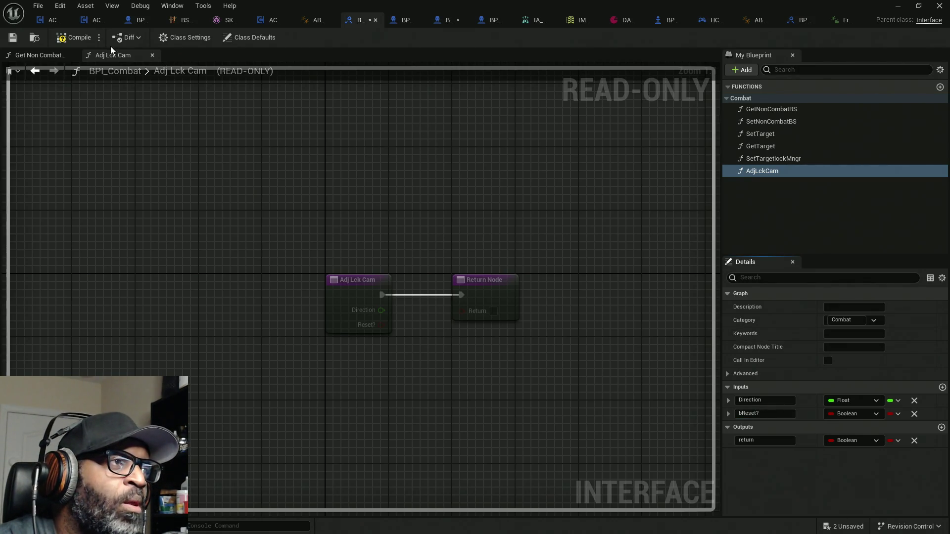
key(ctrl+shift+s)
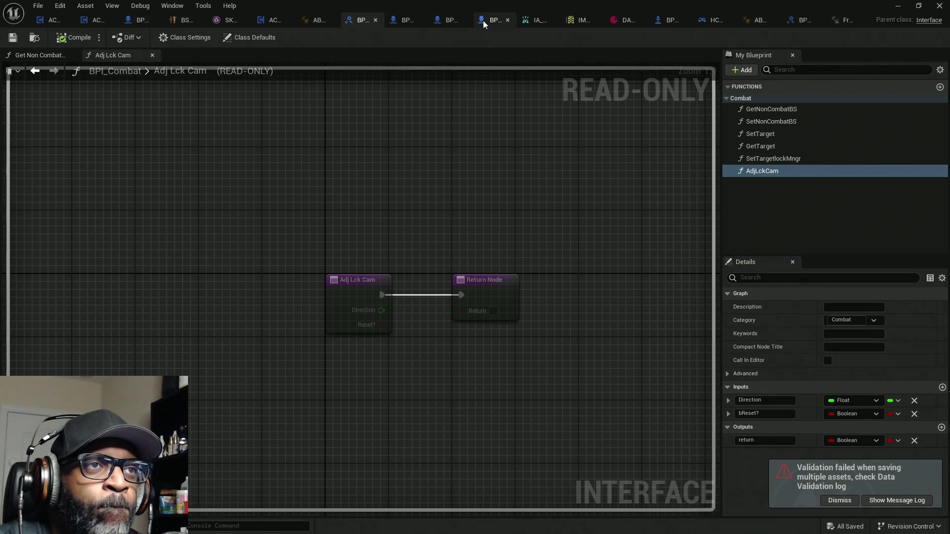
click(452, 21)
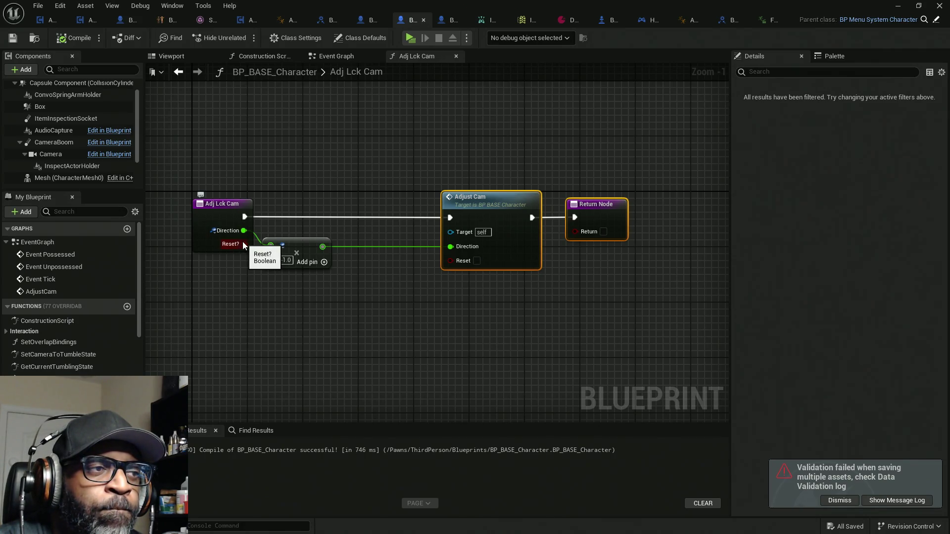
Step: In the Event Graph, wire AdjustCam's Reset straight to the Branch condition and cut the NOT node
mouse_move(242, 243)
mouse_down()
mouse_move(432, 261)
mouse_move(347, 301)
mouse_up()
click(246, 336)
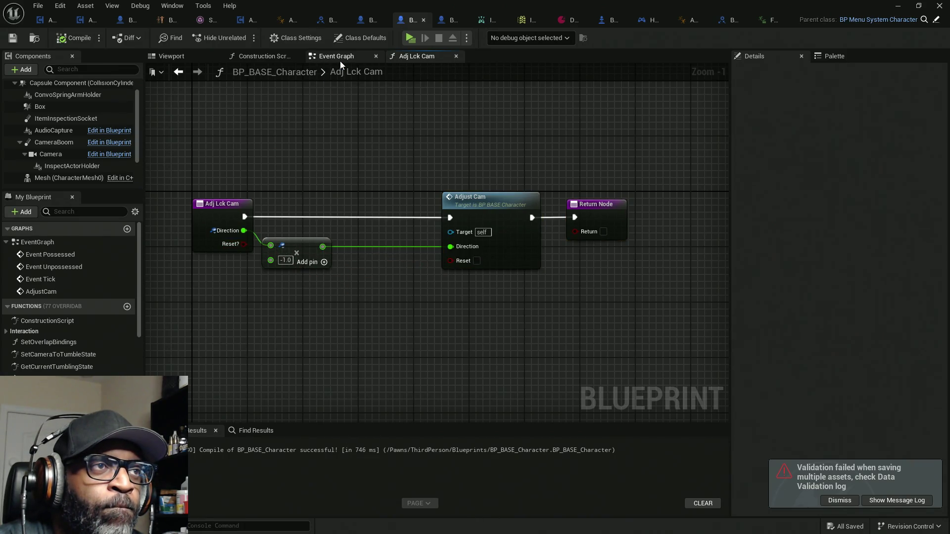
click(340, 59)
click(345, 226)
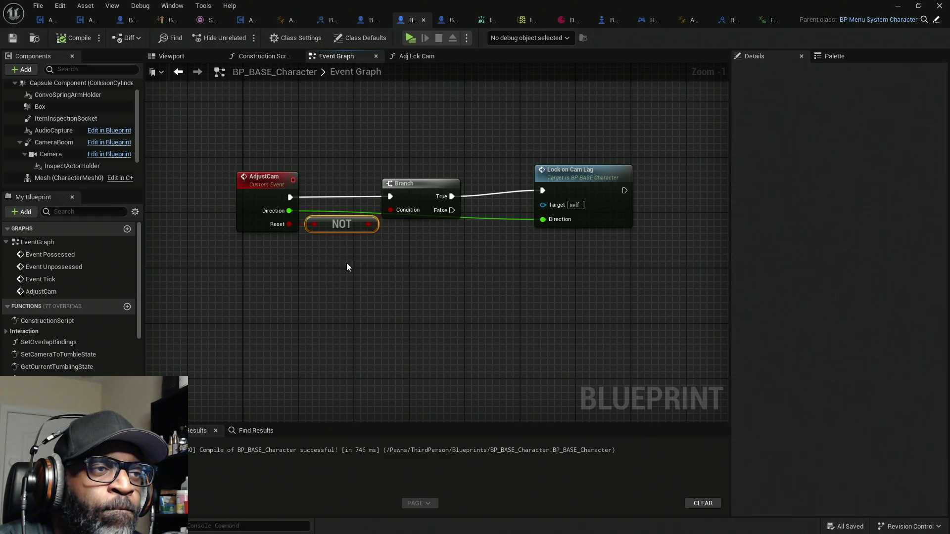
drag(392, 210, 290, 224)
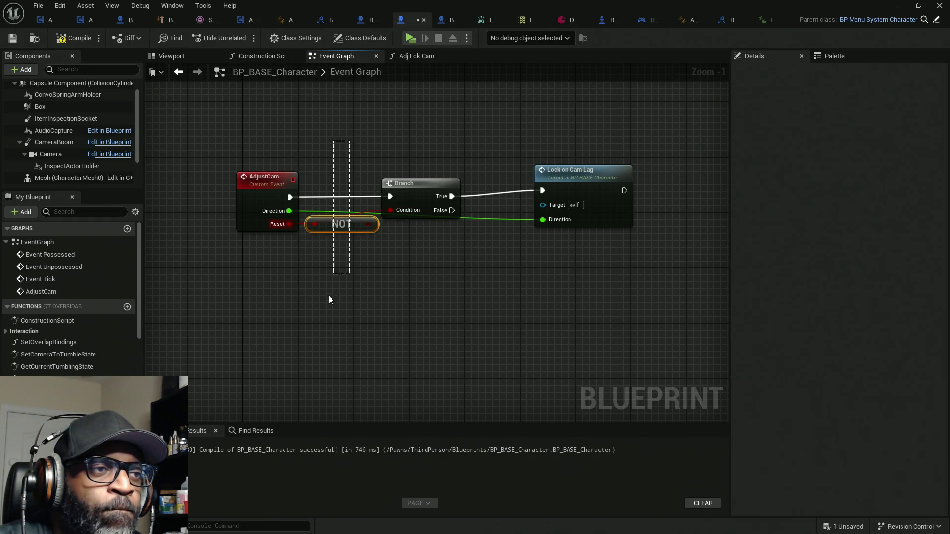
key(Delete)
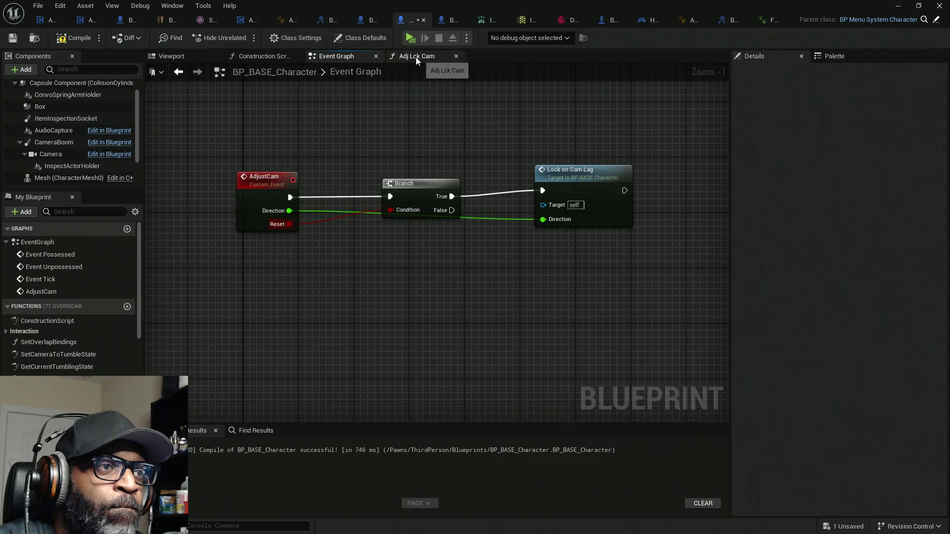
Step: Paste the NOT node into Adj Lck Cam between Reset? and Adjust Cam, then compile and save
click(416, 57)
key(ctrl+v)
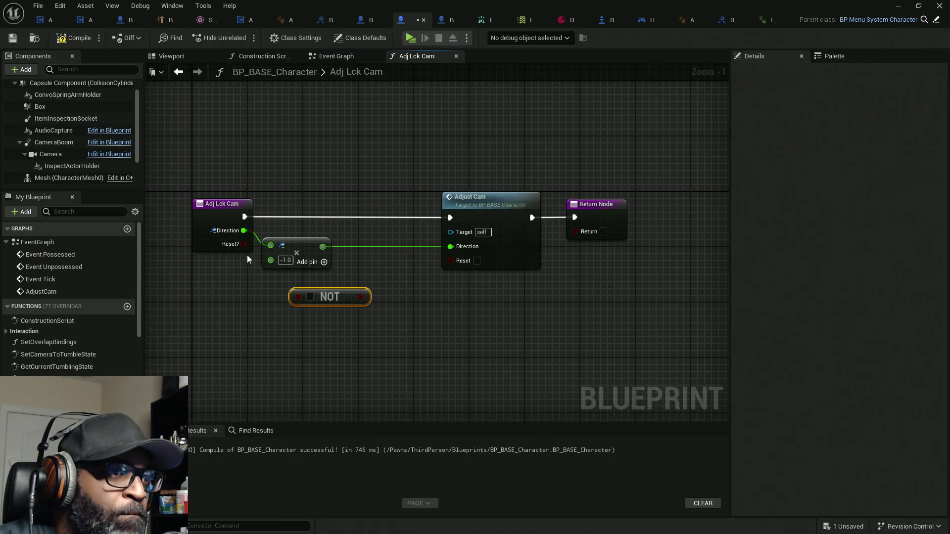
mouse_move(245, 244)
mouse_down()
mouse_move(296, 300)
mouse_move(450, 260)
mouse_up()
drag(299, 250, 339, 252)
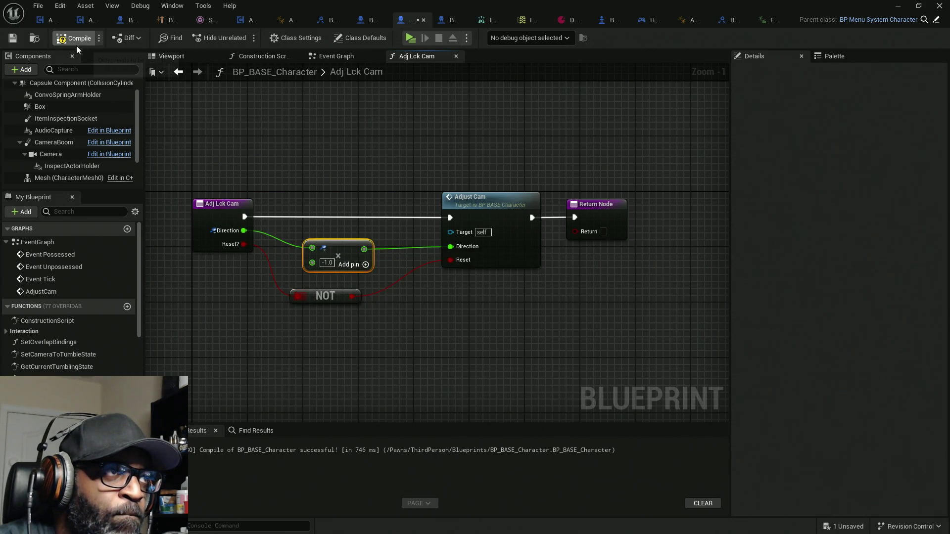
key(ctrl+s)
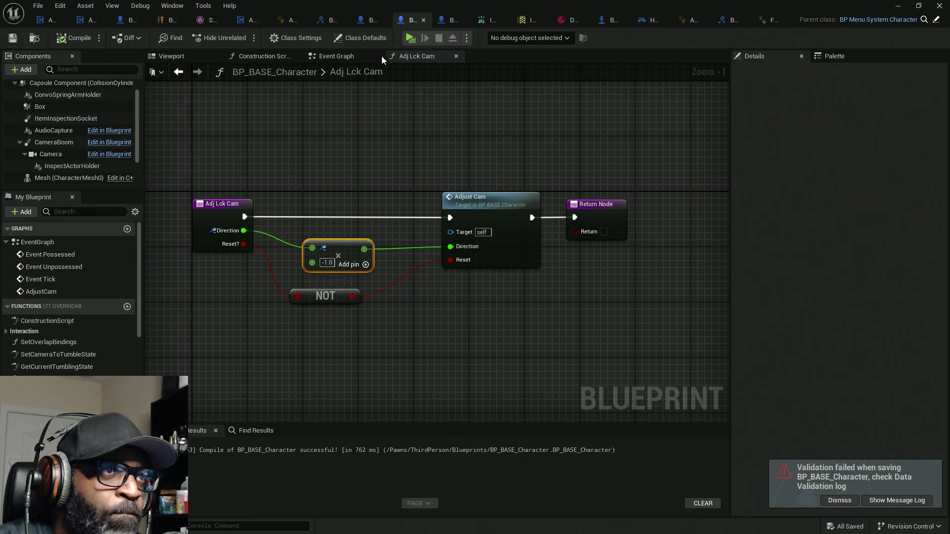
click(336, 57)
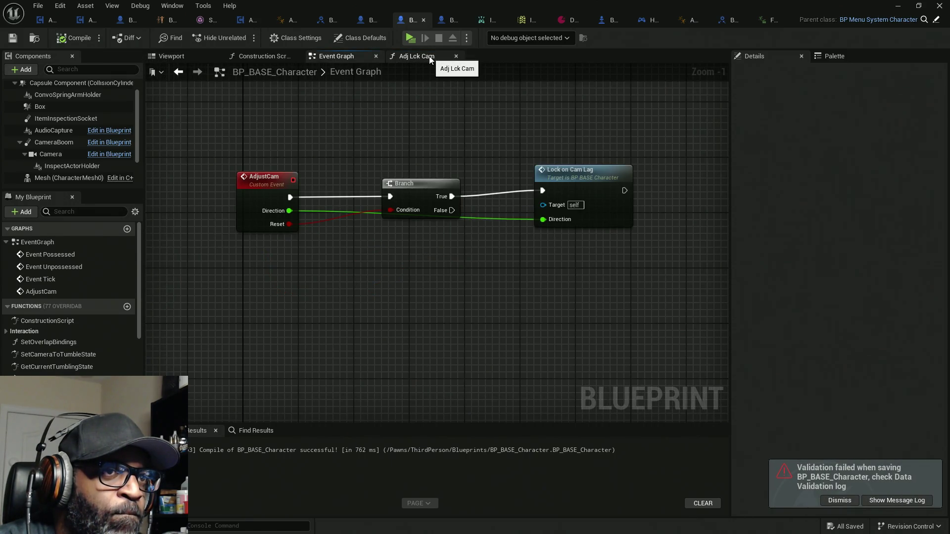
Step: Open the Lock on Cam Lag function's graph from its call node
drag(568, 190, 548, 198)
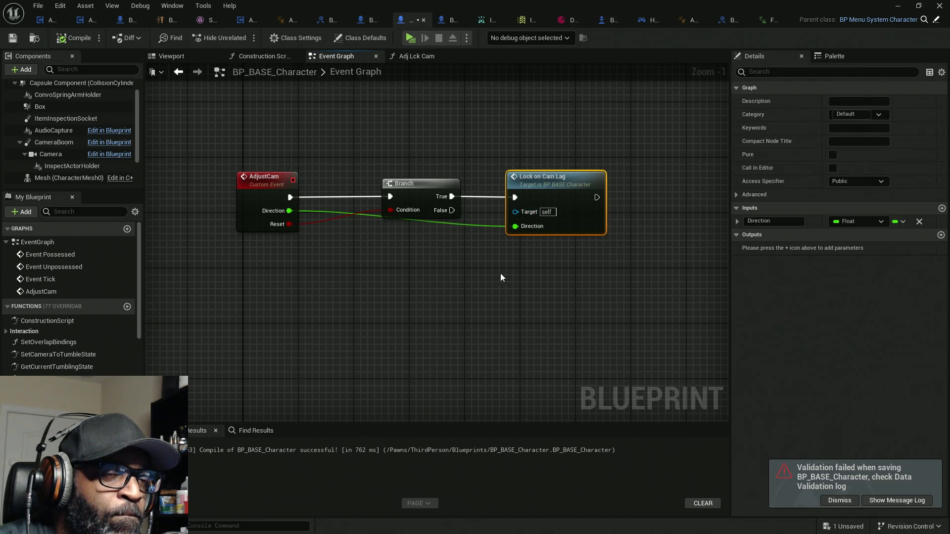
double_click(551, 183)
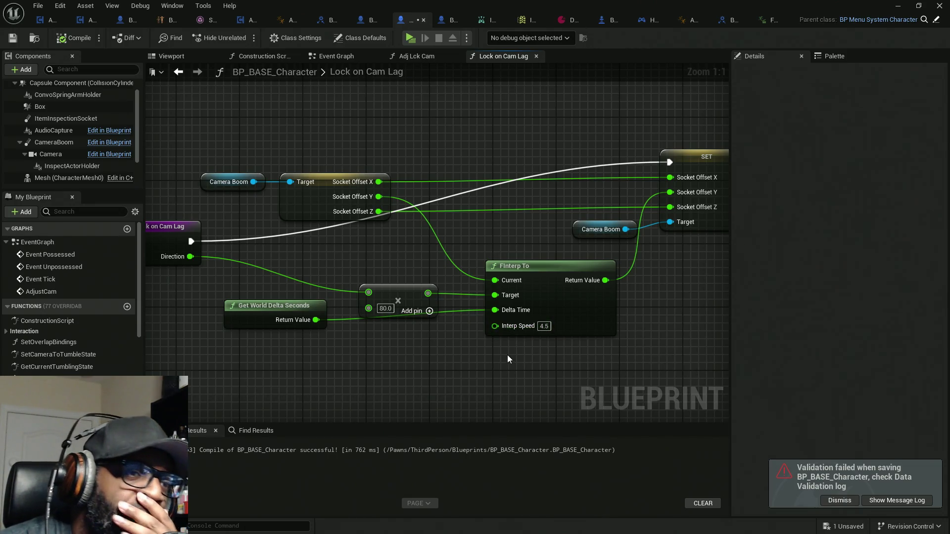
drag(343, 360, 410, 358)
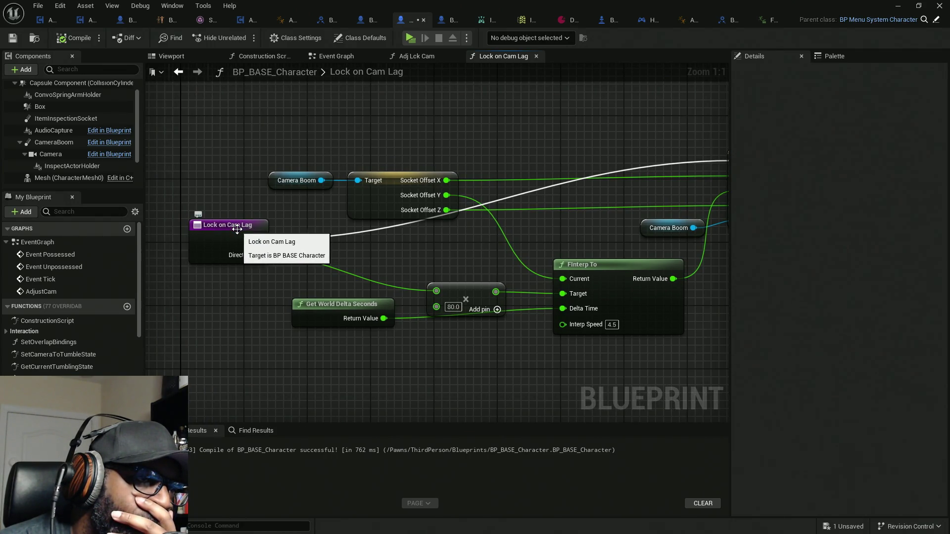
Step: Spread out the ×80 multiply and Get World Delta Seconds nodes ahead of FInterp To
click(343, 58)
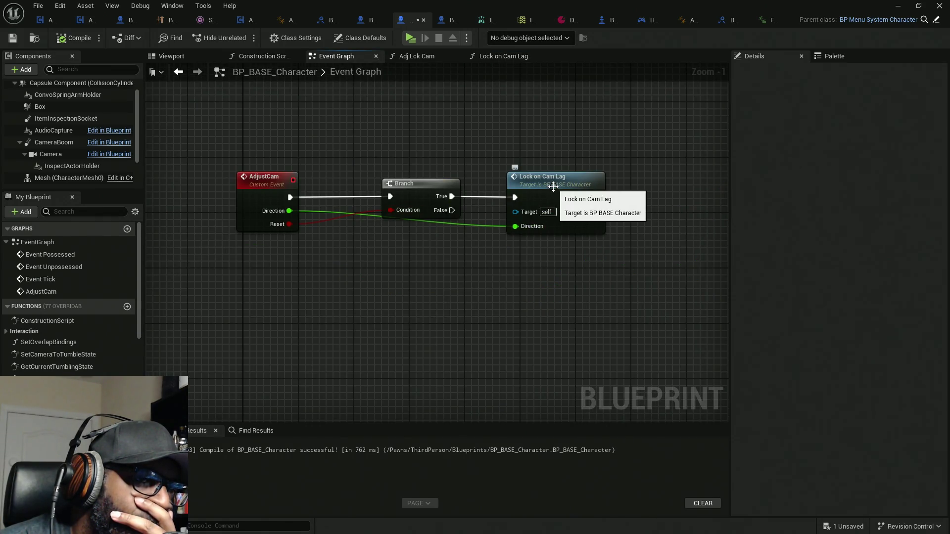
click(503, 57)
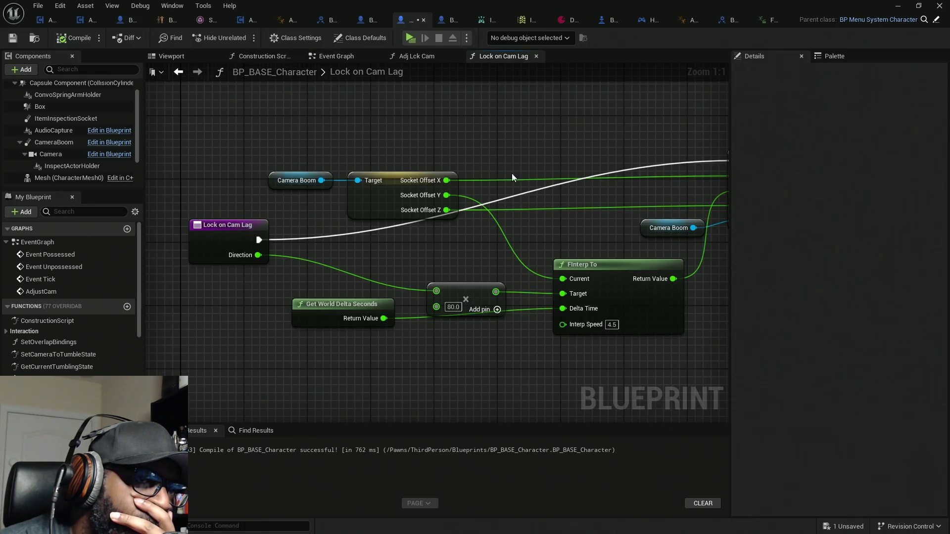
drag(497, 334, 492, 292)
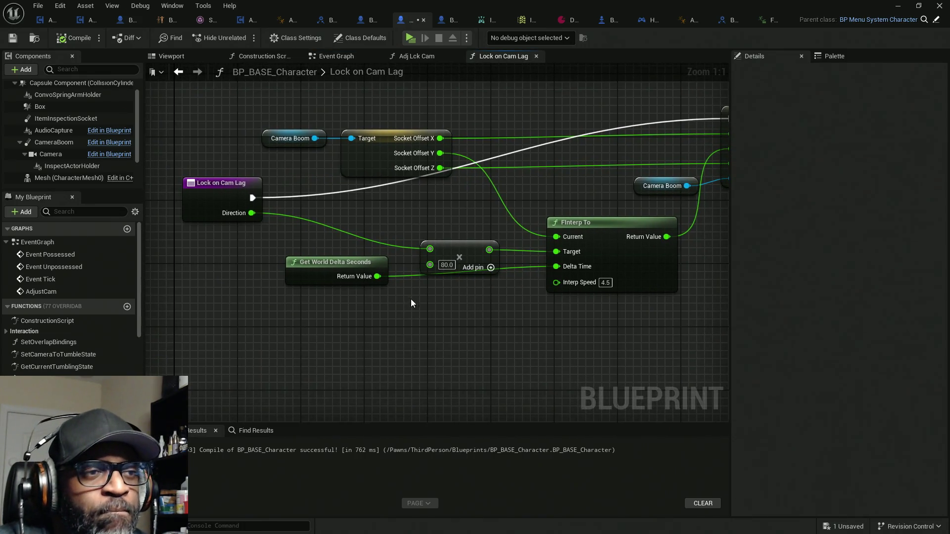
mouse_move(347, 280)
mouse_down()
mouse_move(377, 315)
mouse_move(457, 318)
mouse_up()
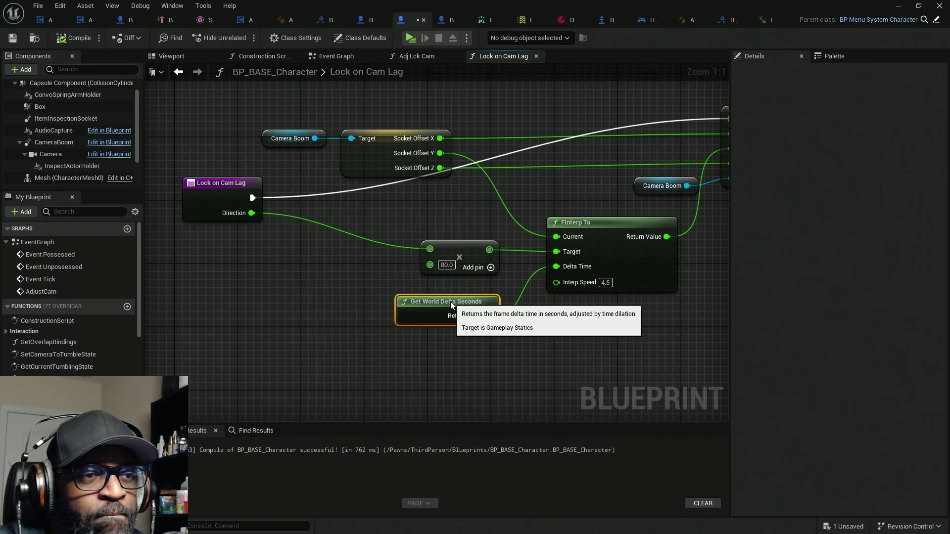
drag(476, 247, 342, 248)
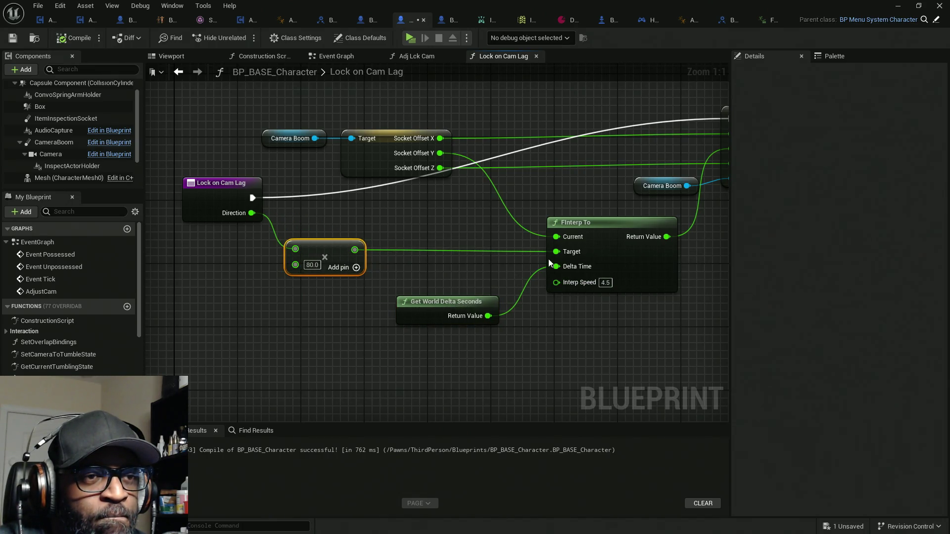
drag(556, 251, 476, 257)
Step: Add a Boolean-indexed Select feeding FInterp To's Target, promoting its index to a new Reset input
text(sel)
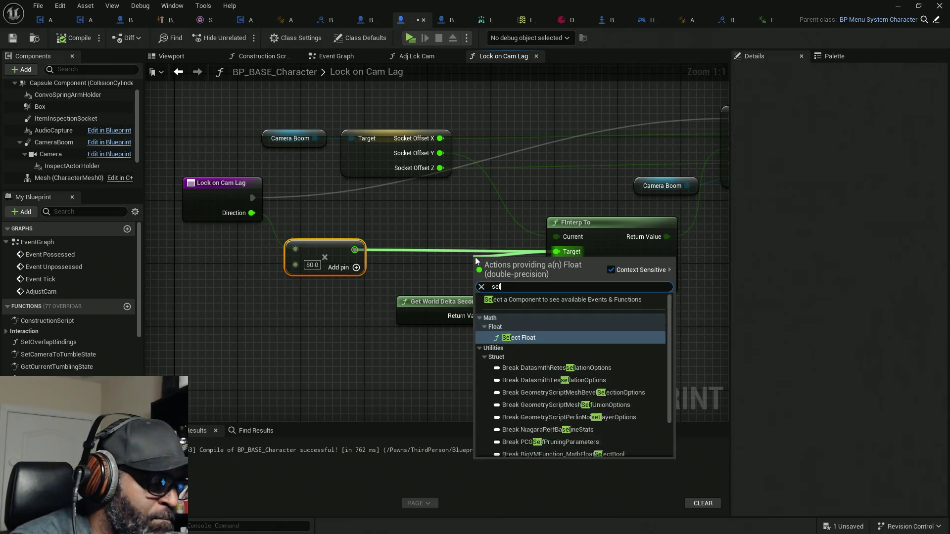
text(ect)
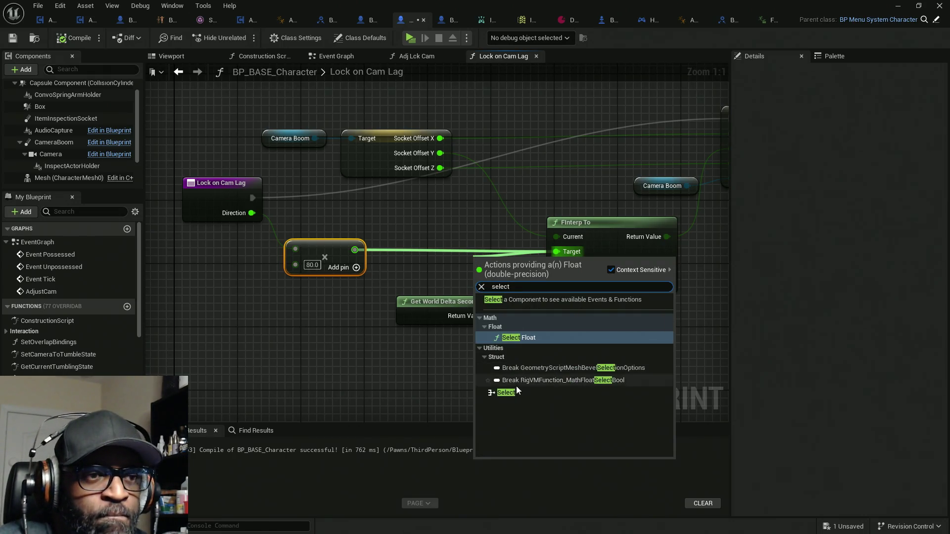
click(512, 393)
mouse_move(534, 270)
mouse_down()
mouse_move(475, 264)
mouse_move(447, 230)
mouse_up()
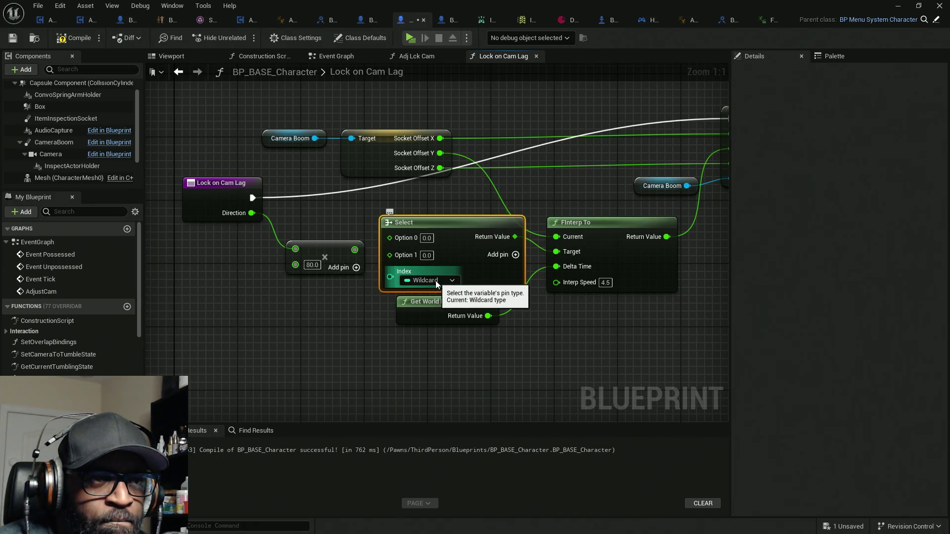
click(437, 281)
click(429, 307)
mouse_move(391, 272)
mouse_down()
mouse_move(222, 197)
mouse_move(222, 168)
mouse_up()
text(Reset)
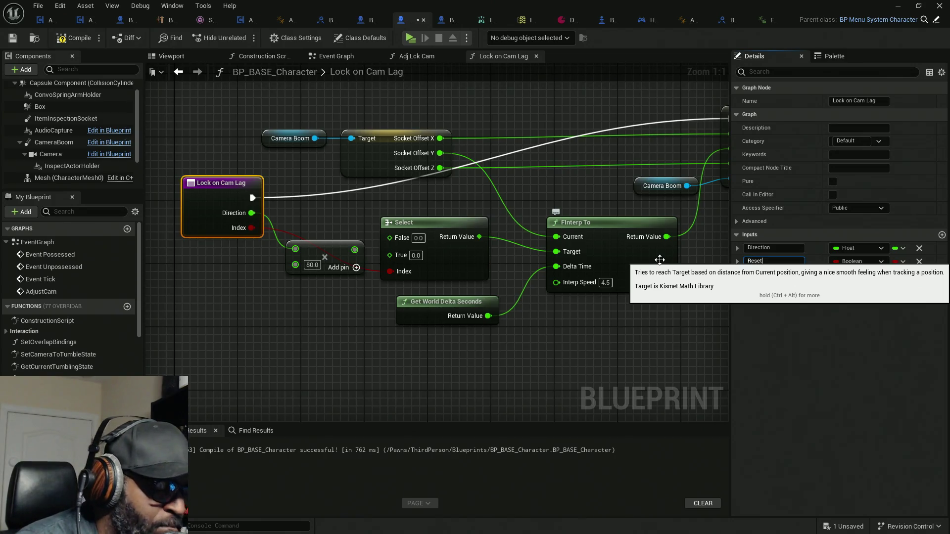
key(Return)
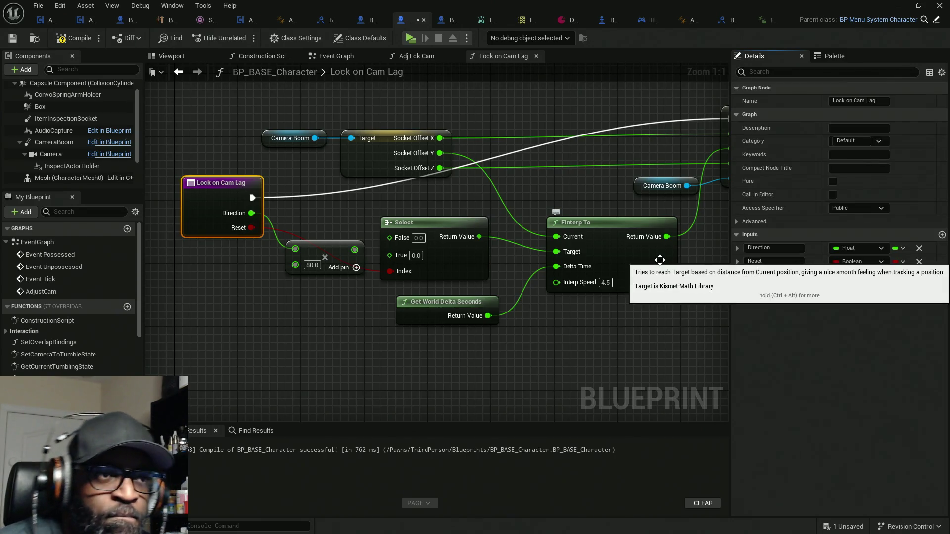
drag(347, 255, 354, 222)
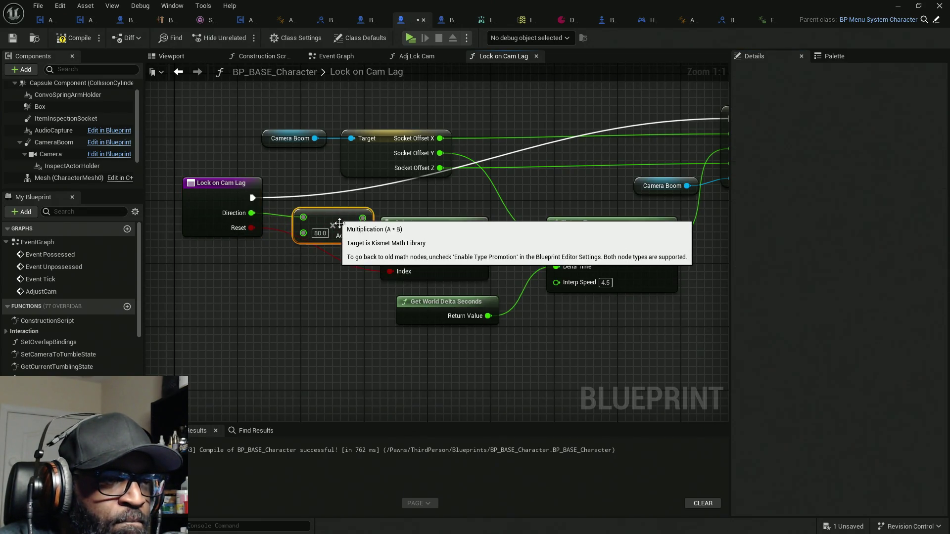
click(463, 267)
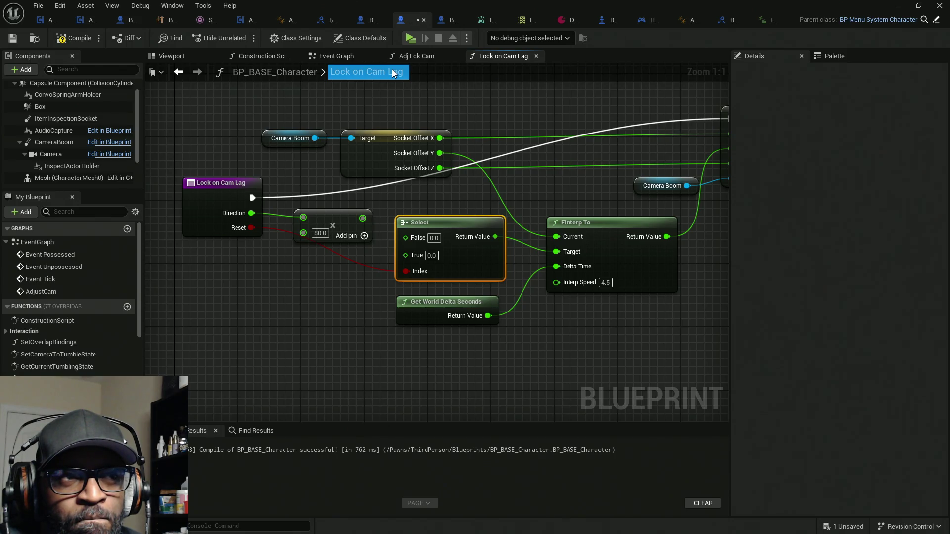
click(424, 57)
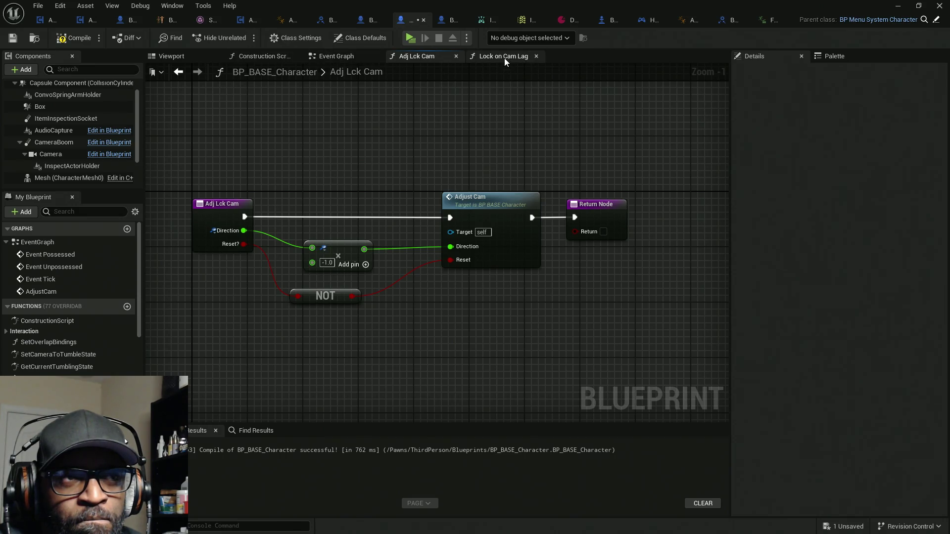
Step: Wire AdjustCam's Reset into Lock on Cam Lag's Reset and delete the Branch node
click(342, 59)
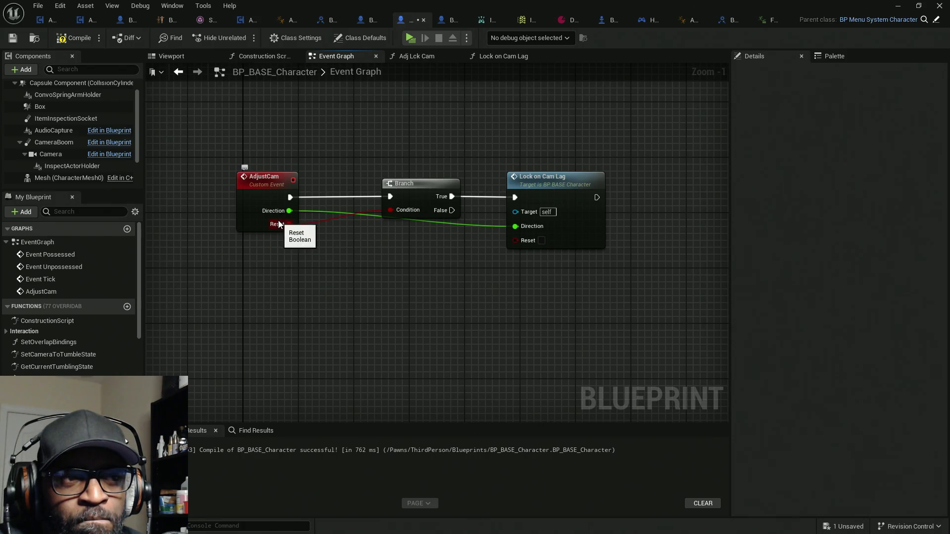
drag(520, 245, 289, 225)
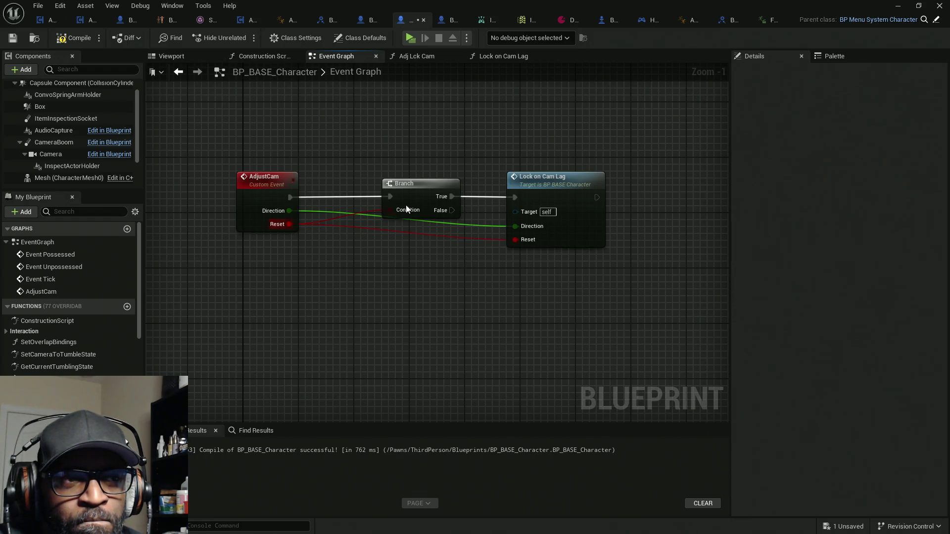
drag(515, 197, 290, 197)
click(423, 200)
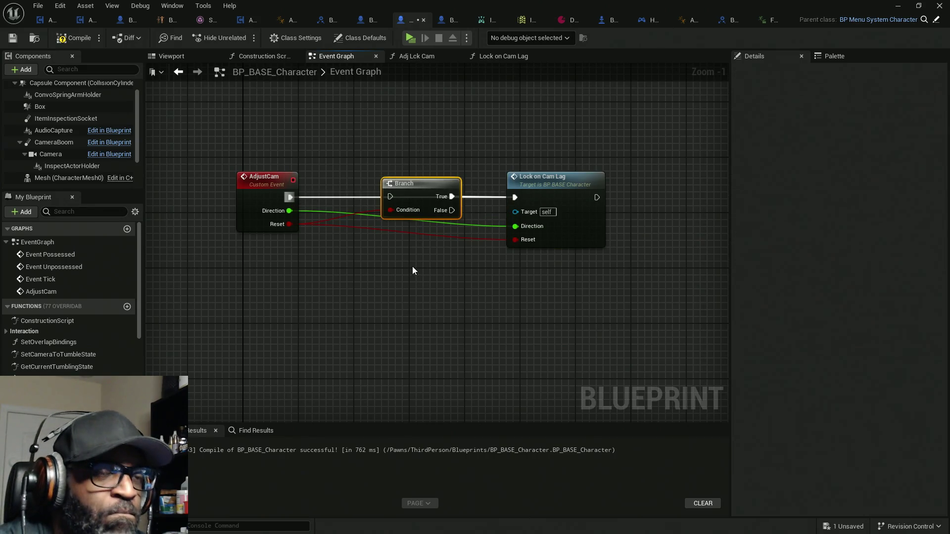
key(Delete)
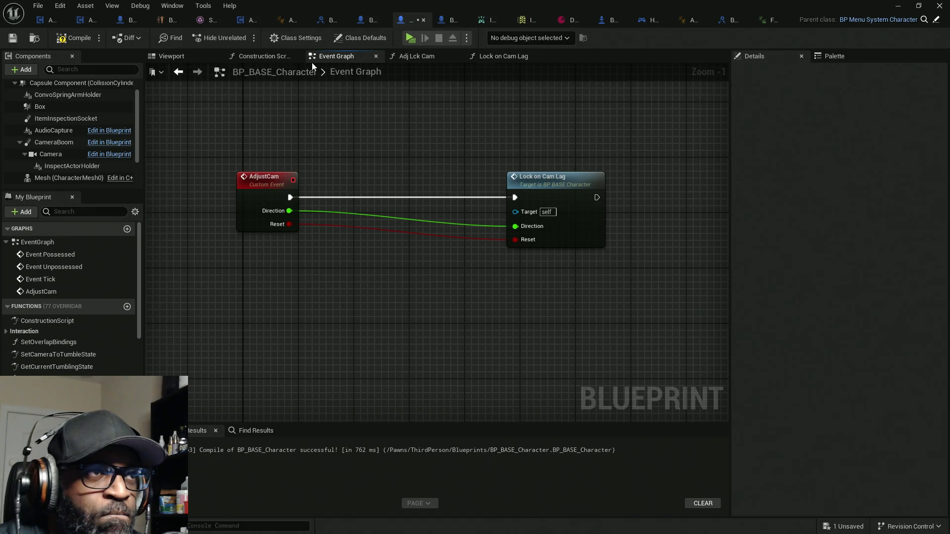
Step: Review the function graphs, then move the Lock on Cam Lag call beside AdjustCam
click(432, 57)
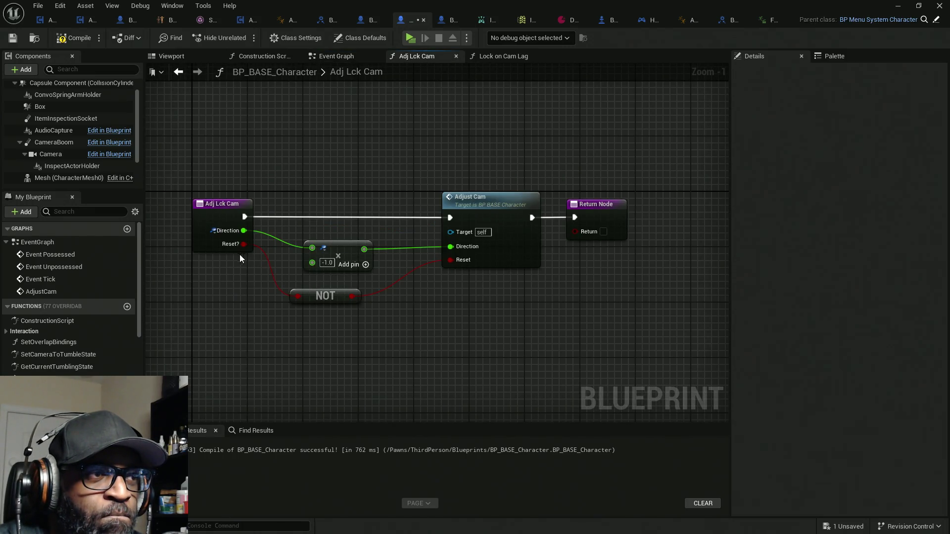
click(503, 57)
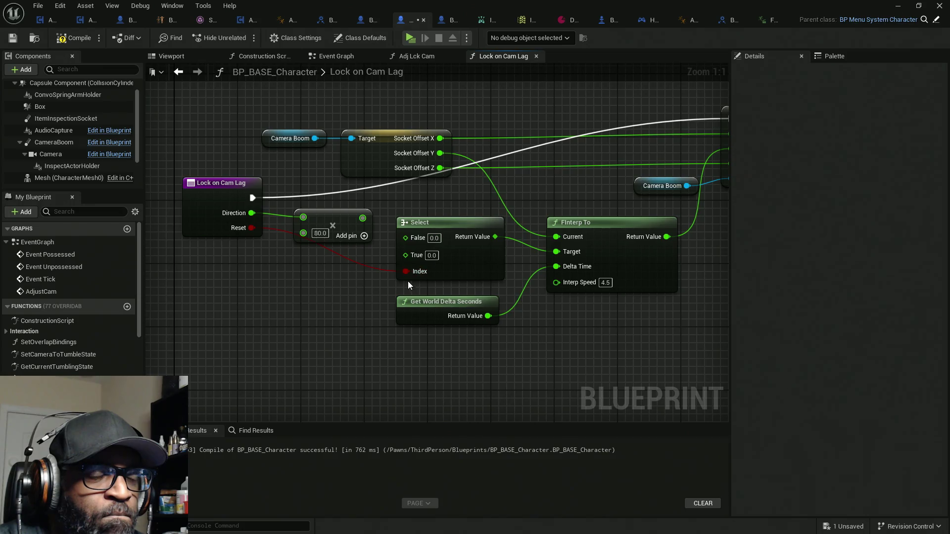
click(413, 56)
click(336, 56)
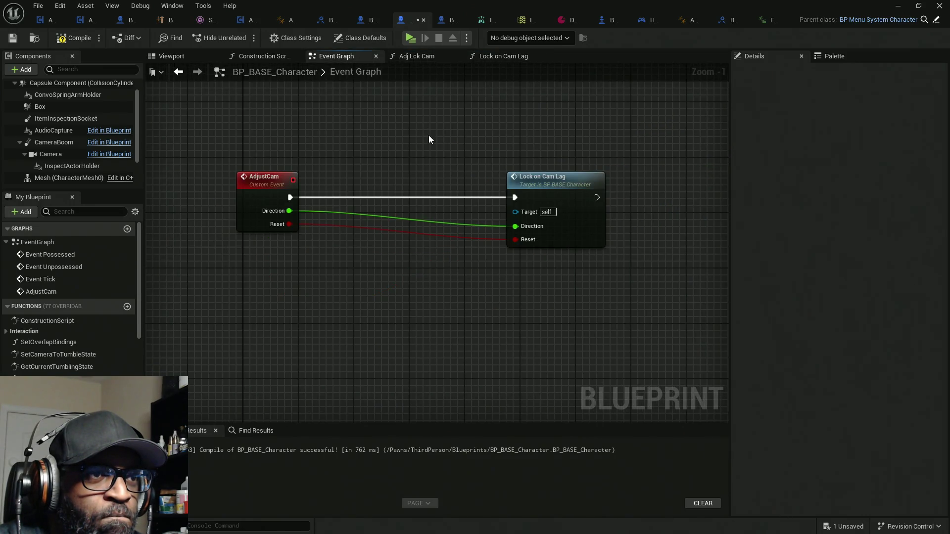
drag(544, 188, 364, 188)
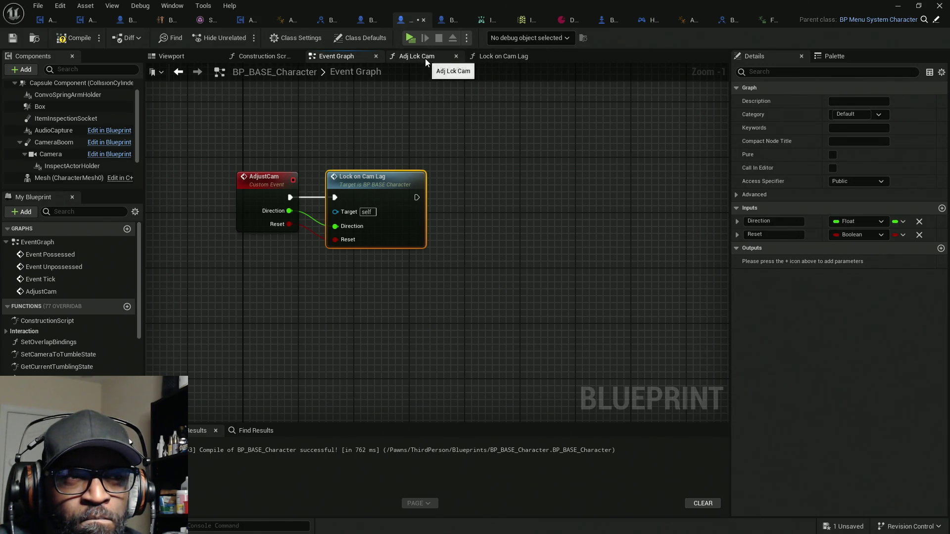
click(501, 57)
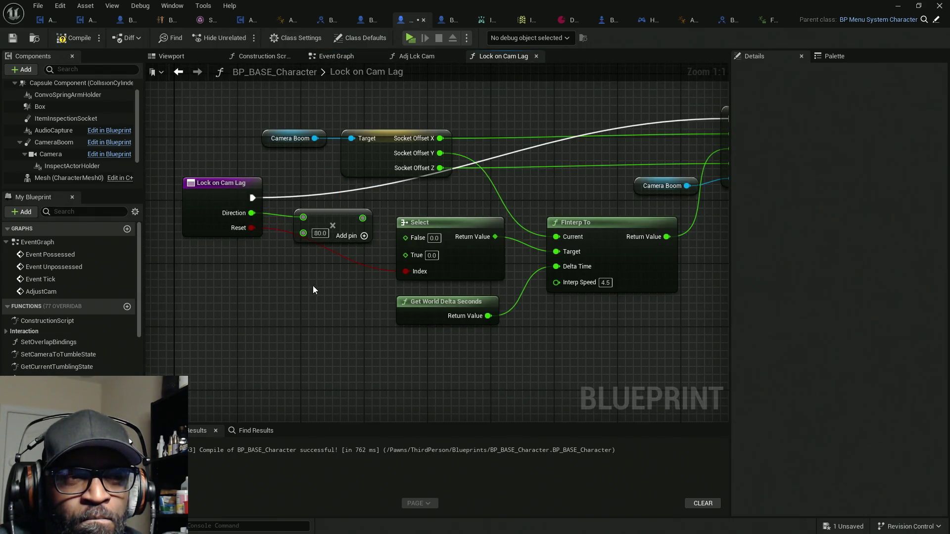
Step: Feed the ×80 product into Select's False pin, set True to 40, then compile and save
drag(406, 237, 363, 218)
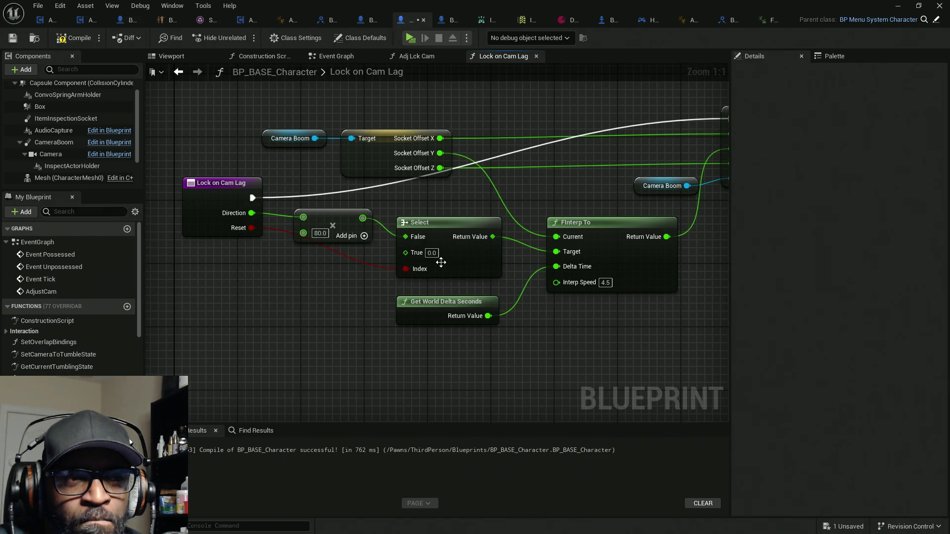
click(432, 252)
text(0)
key(Return)
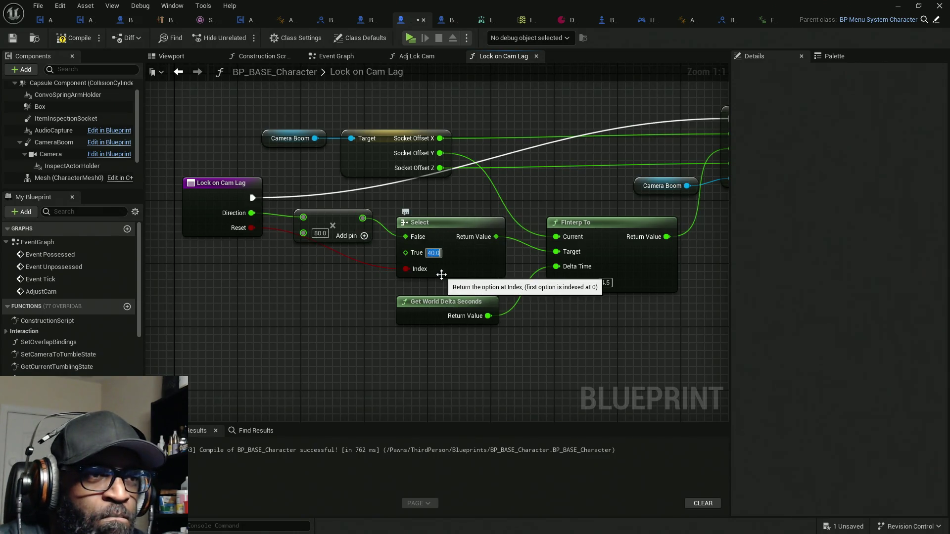
click(74, 38)
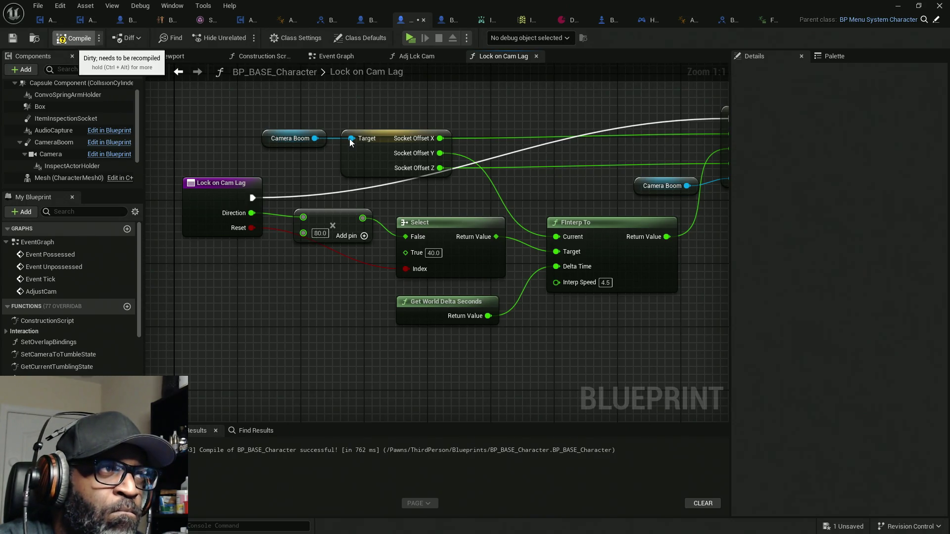
key(ctrl+s)
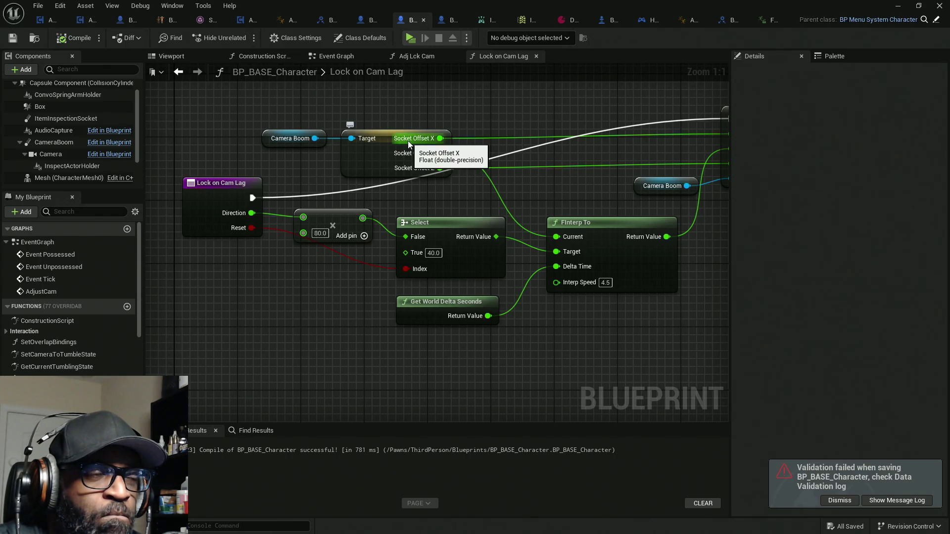
click(418, 39)
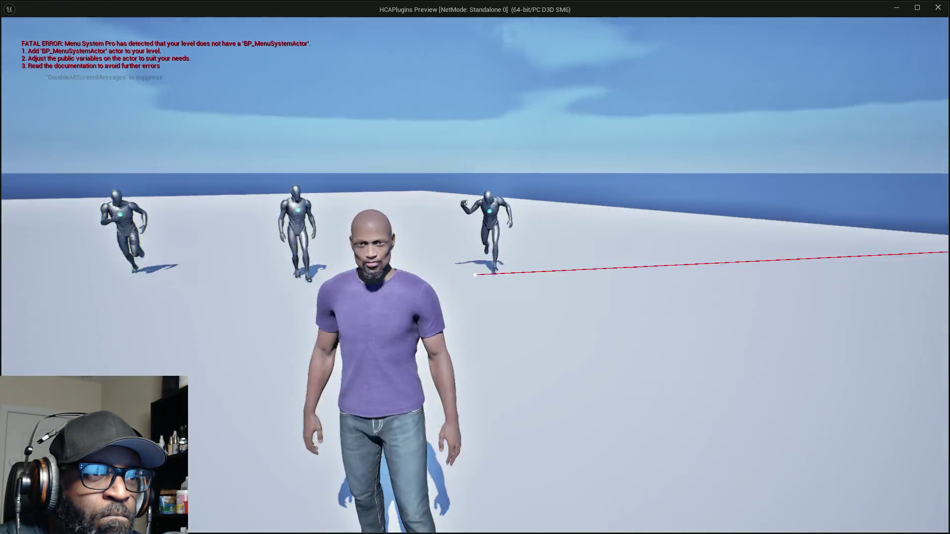
key(w)
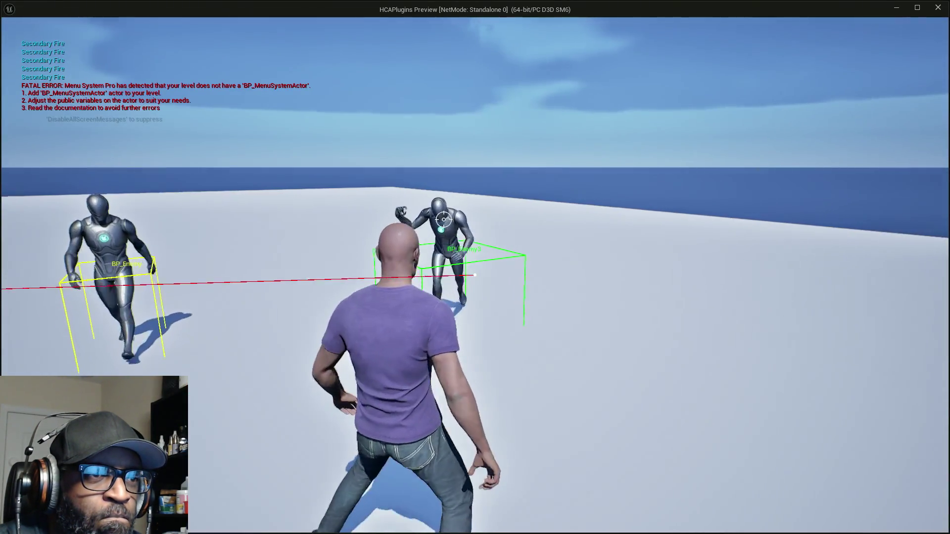
key(a)
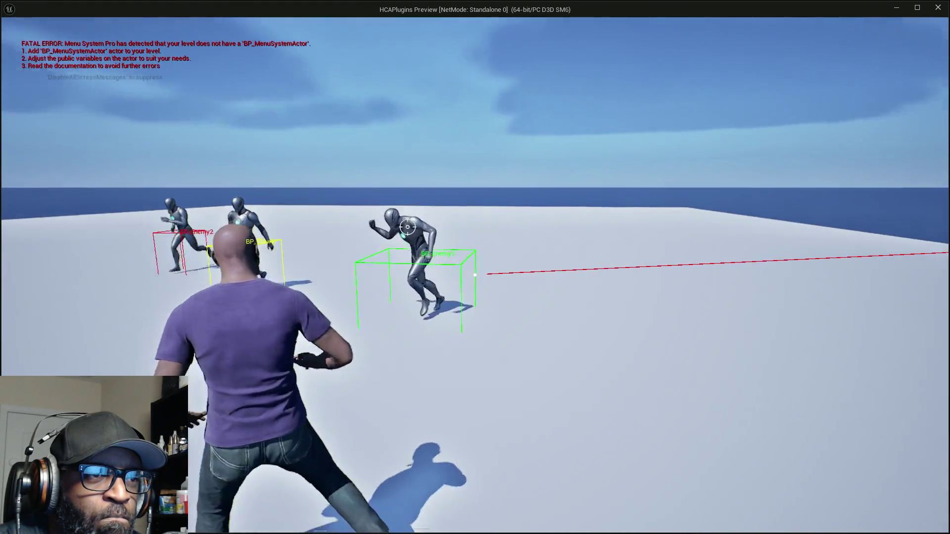
key(w)
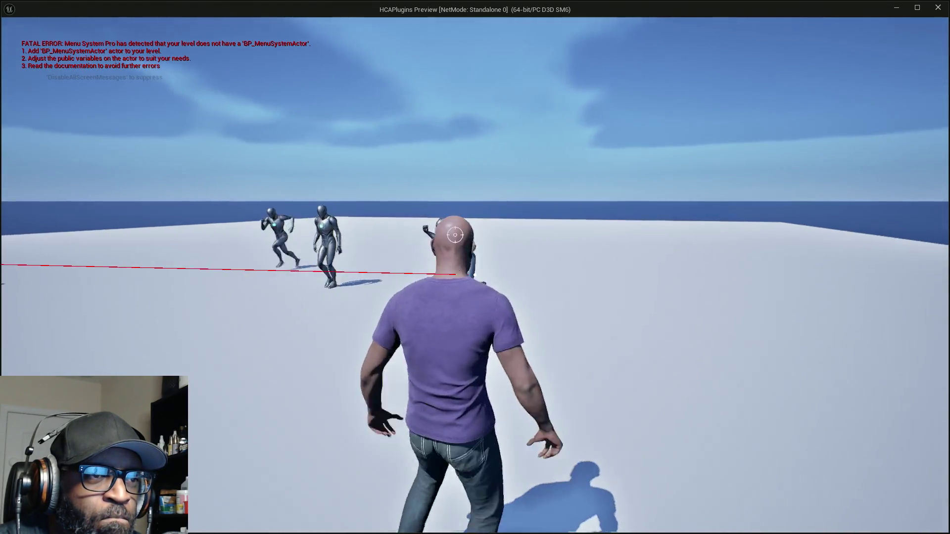
key(a)
key(Escape)
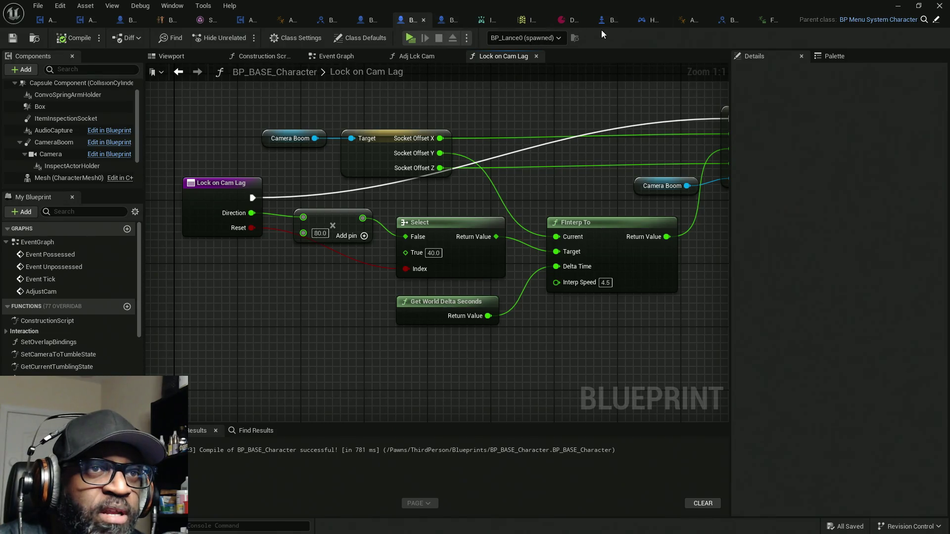
click(242, 19)
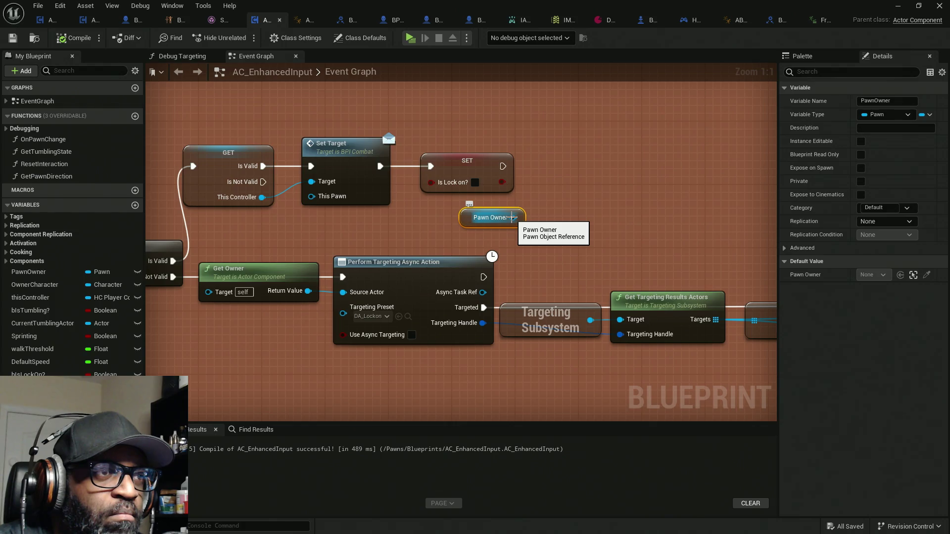
Step: Paste an Adj Lck Cam call after SET Is Lock on?, targeting Pawn Owner with Reset? ticked
scroll(245, 217, down, 7)
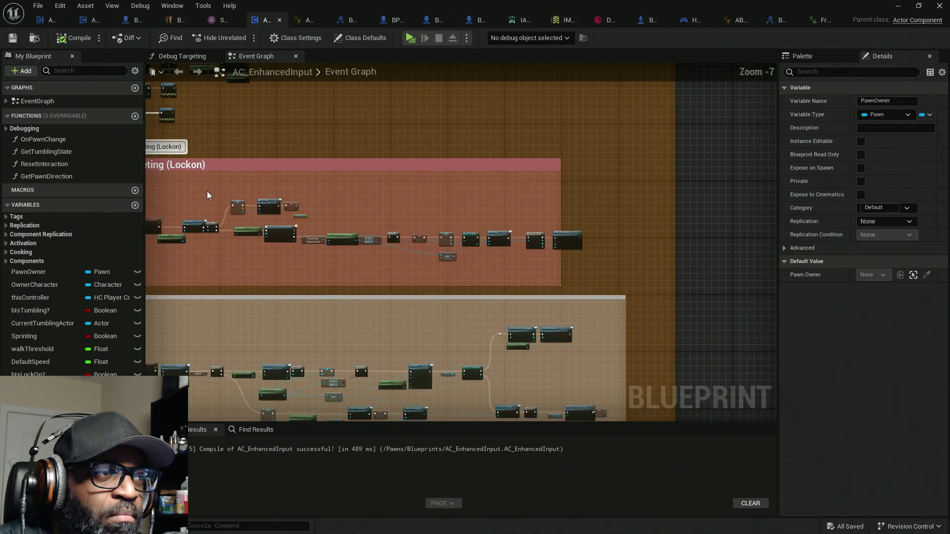
scroll(621, 283, up, 3)
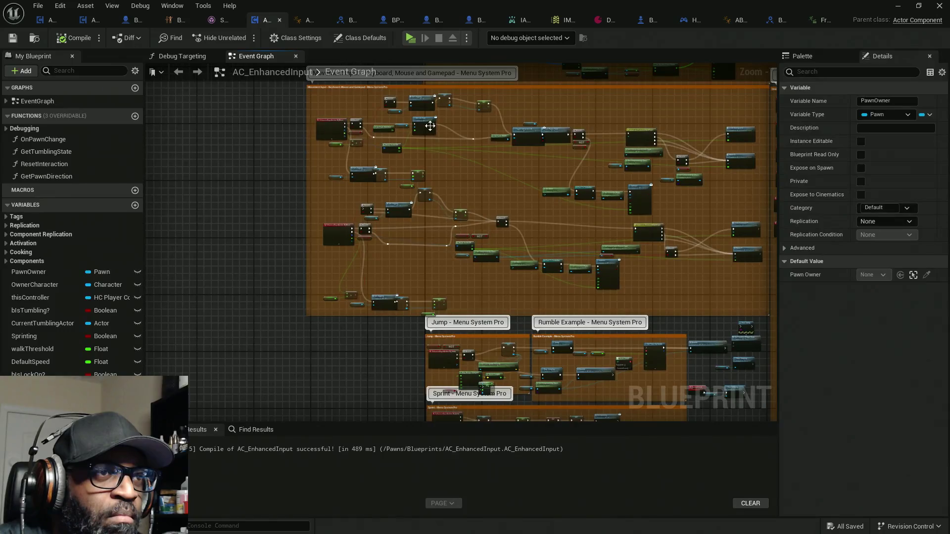
scroll(414, 120, up, 4)
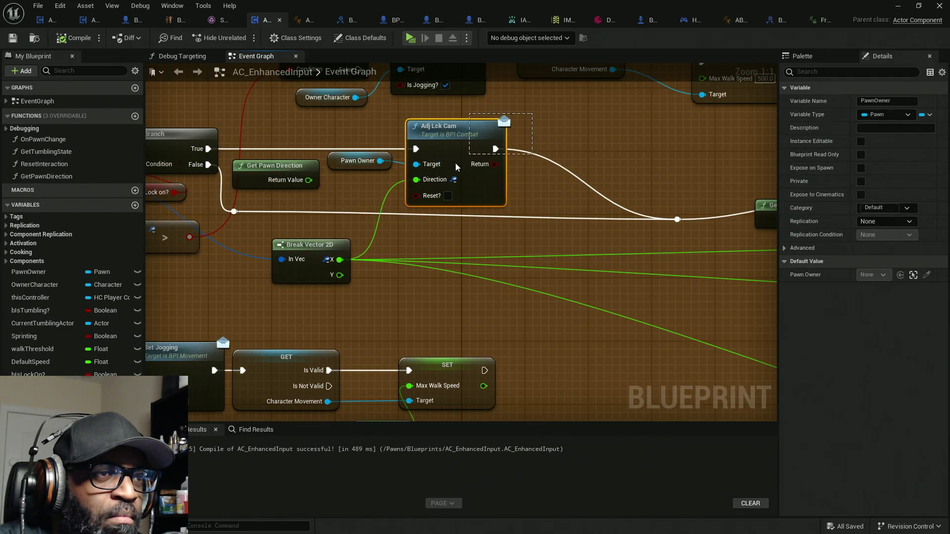
click(469, 181)
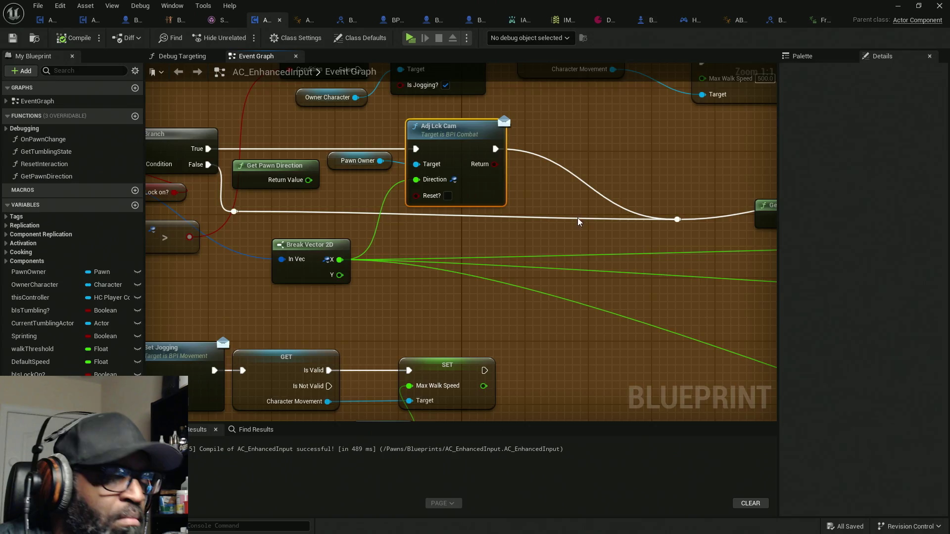
scroll(579, 222, down, 9)
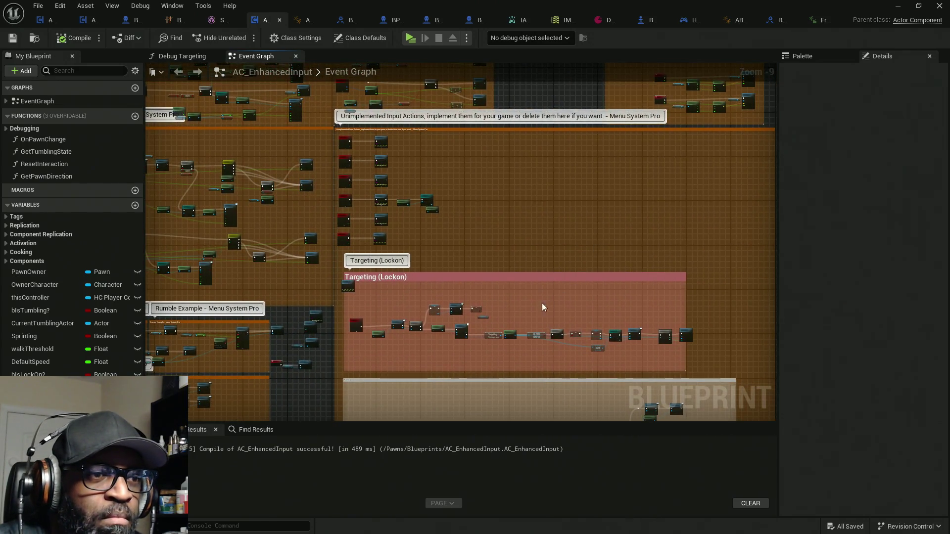
scroll(542, 303, up, 9)
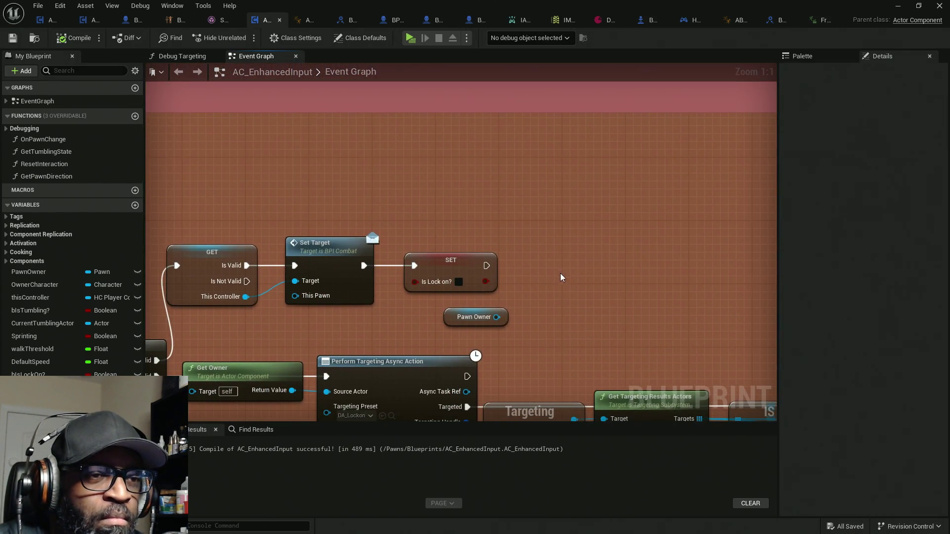
key(ctrl+v)
mouse_move(556, 298)
mouse_down()
mouse_move(534, 272)
mouse_move(486, 265)
mouse_up()
mouse_move(600, 292)
mouse_down()
mouse_move(585, 260)
mouse_move(502, 324)
mouse_move(523, 323)
mouse_up()
click(572, 314)
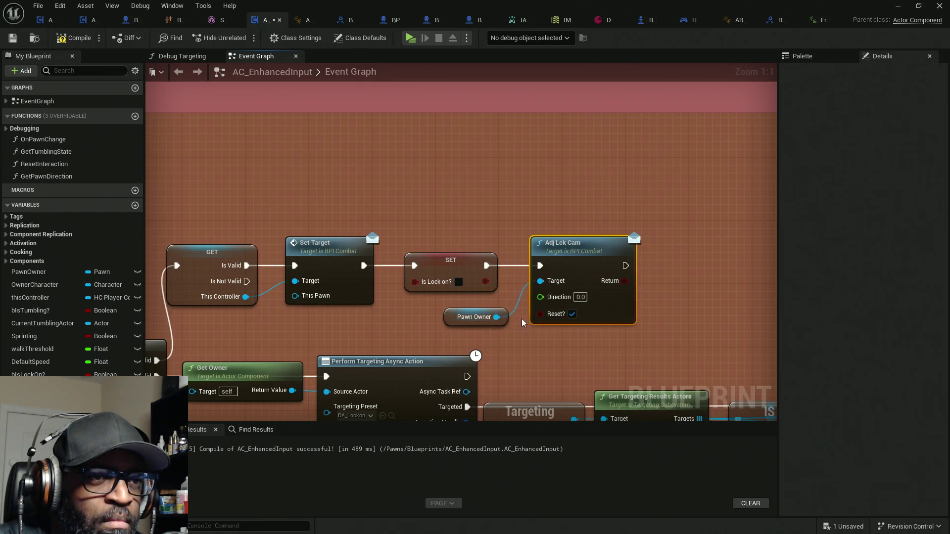
click(450, 309)
drag(451, 309, 442, 301)
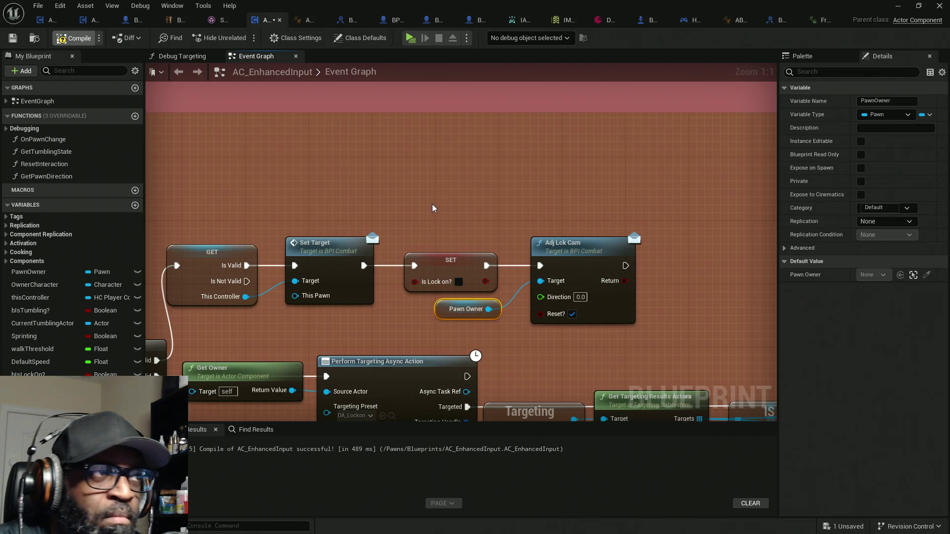
Step: Play the level and trigger lock-on while running toward the enemies
click(412, 39)
right_click(475, 275)
key(w)
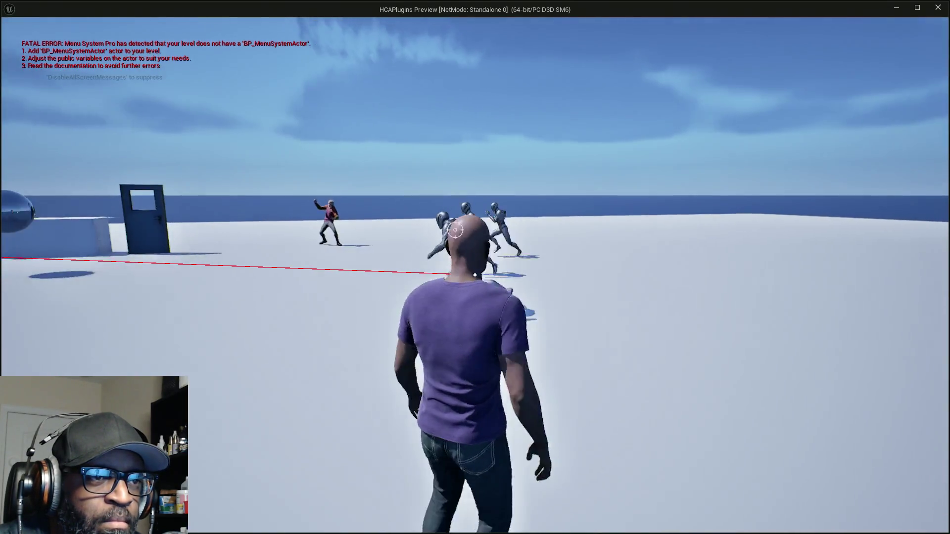
Step: Lock onto an enemy and strafe left and right around it to test the camera lag
right_click(475, 275)
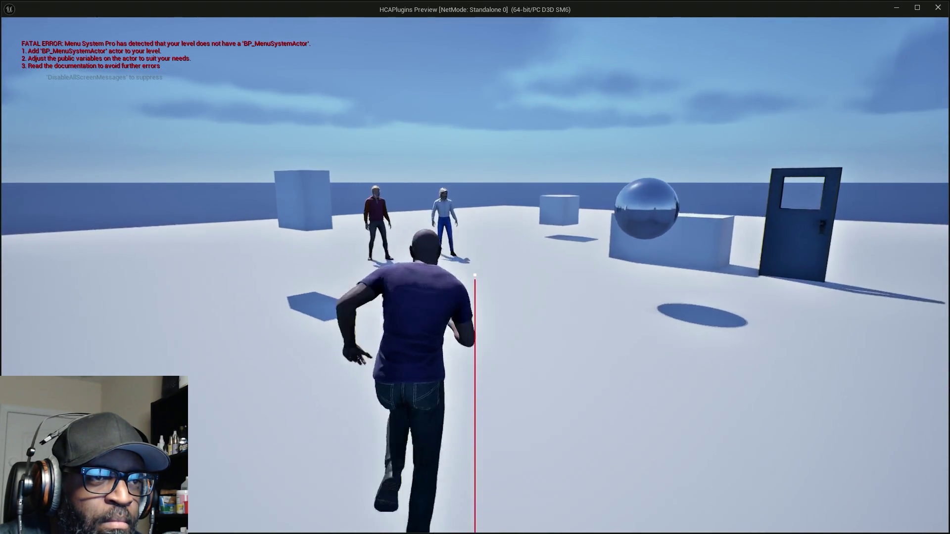
right_click(475, 275)
key(a)
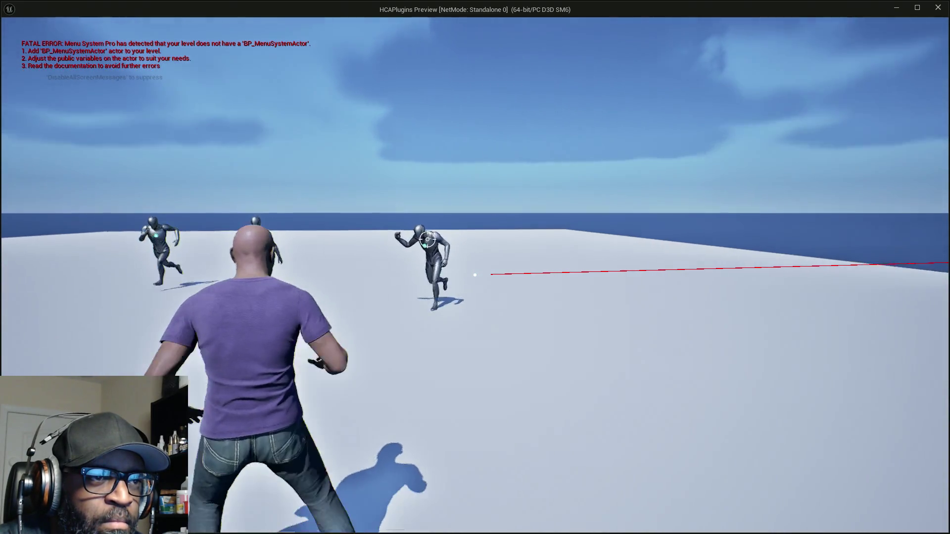
key(d)
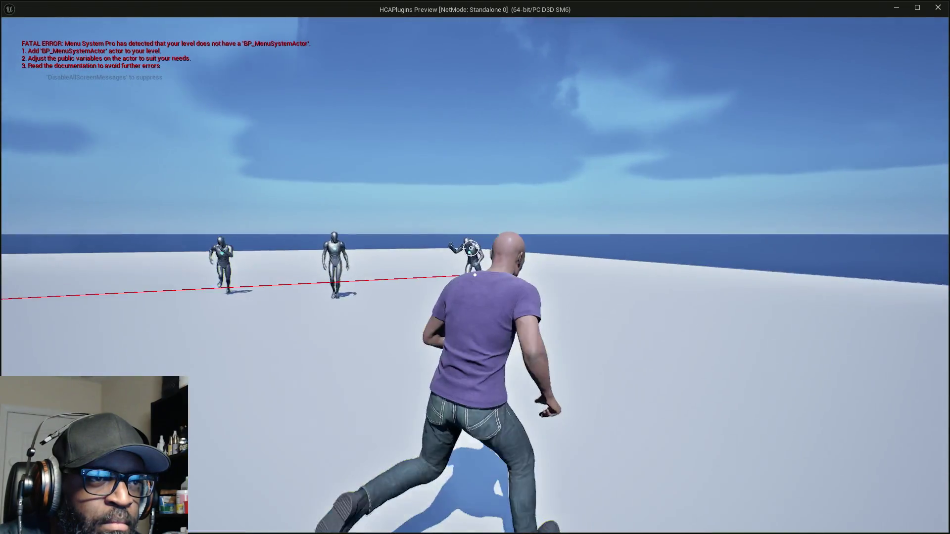
key(a)
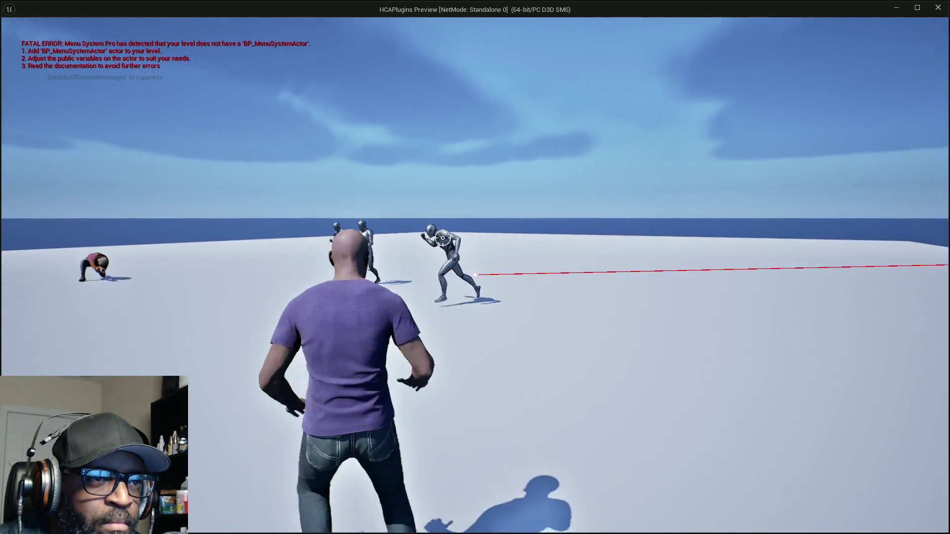
key(a)
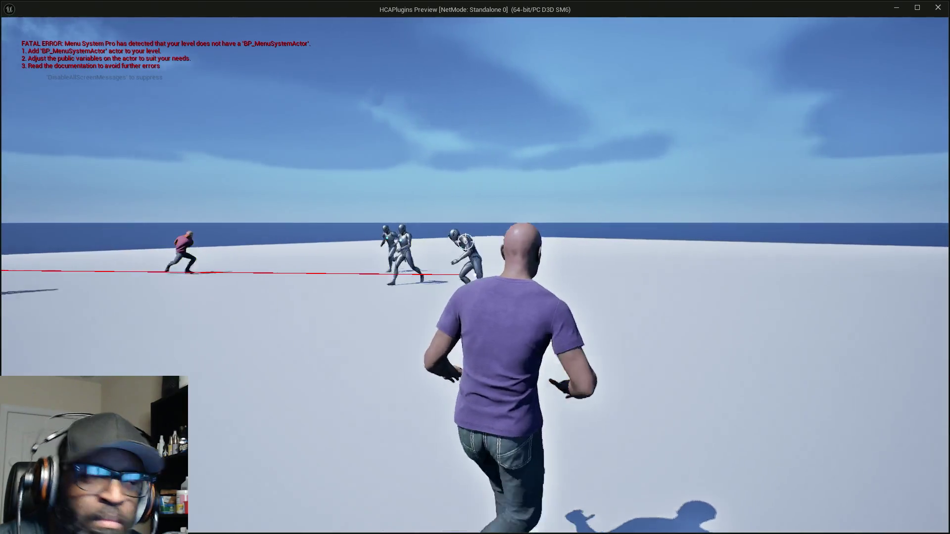
key(a)
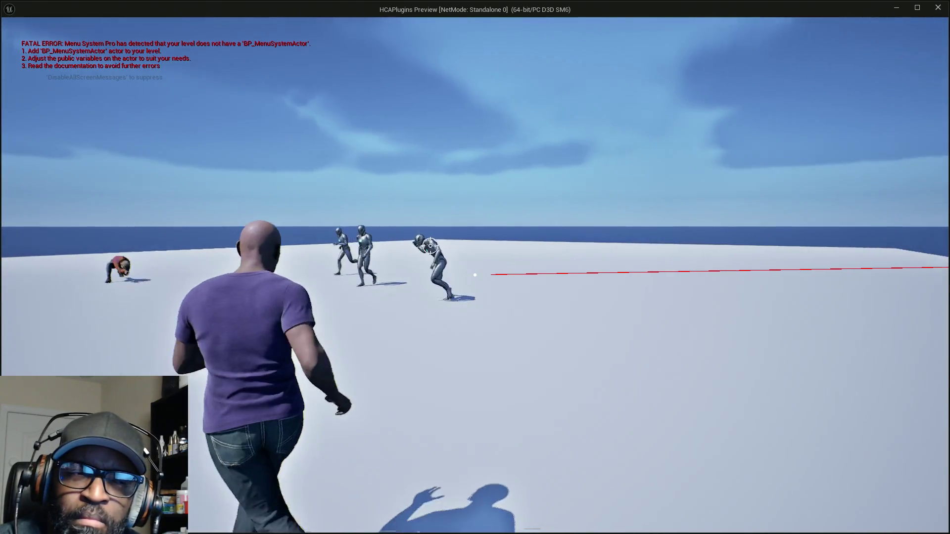
key(a)
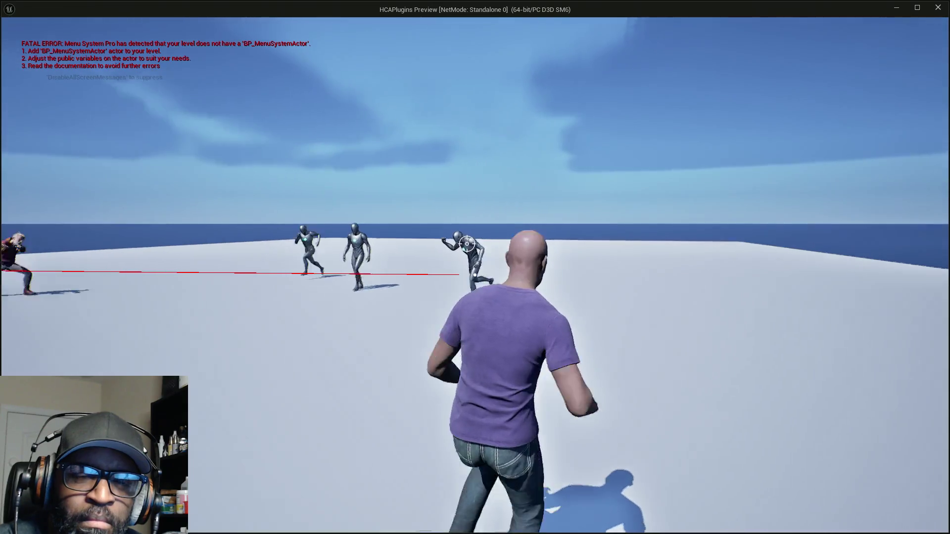
key(a)
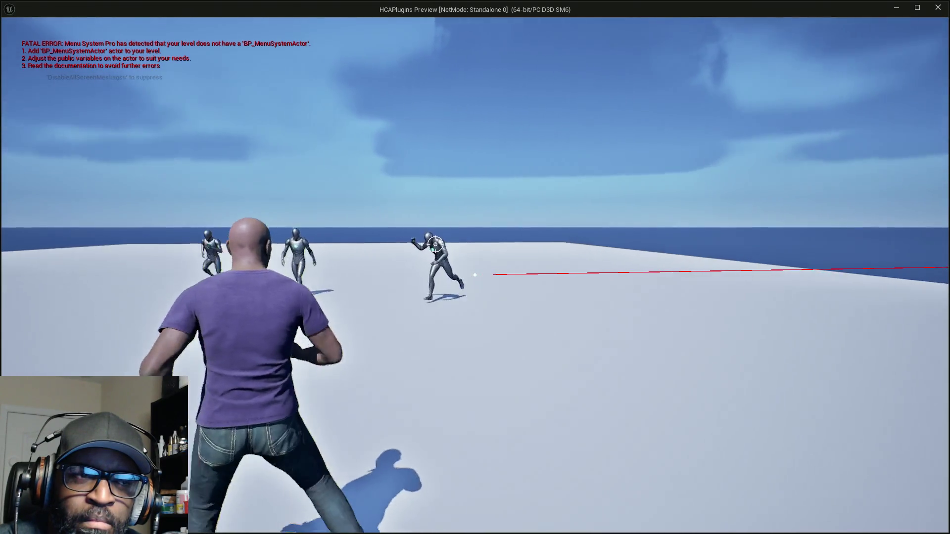
Step: Toggle lock-on again while running toward the boxes and door, then stop the playtest
right_click(475, 274)
key(w)
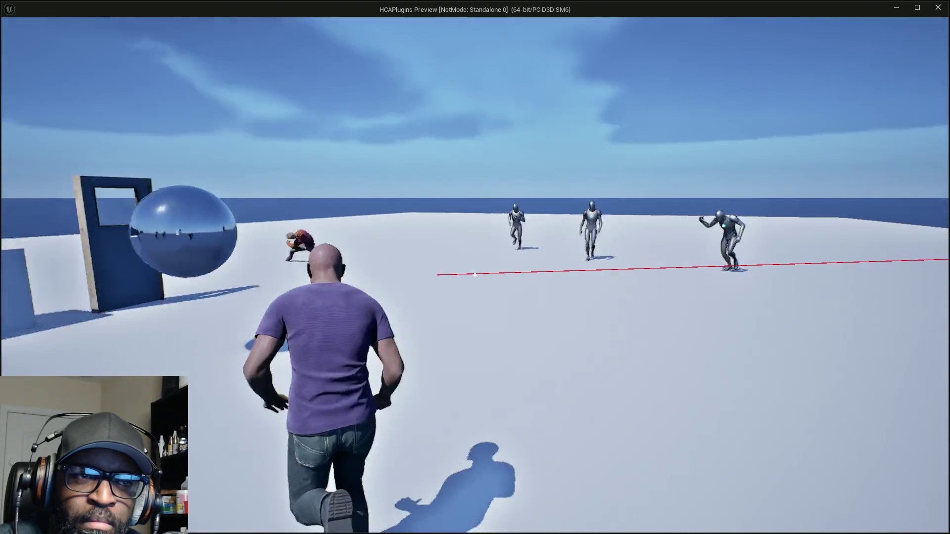
right_click(474, 275)
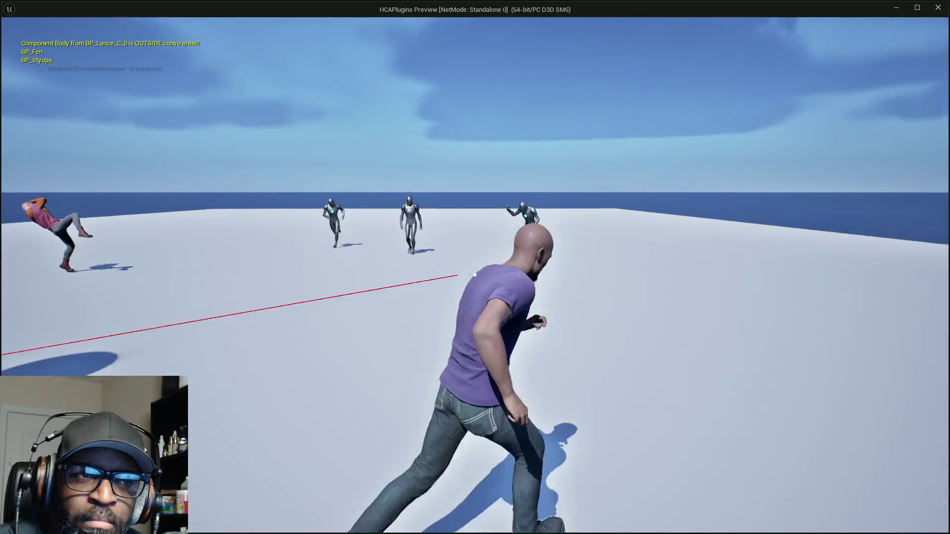
key(Escape)
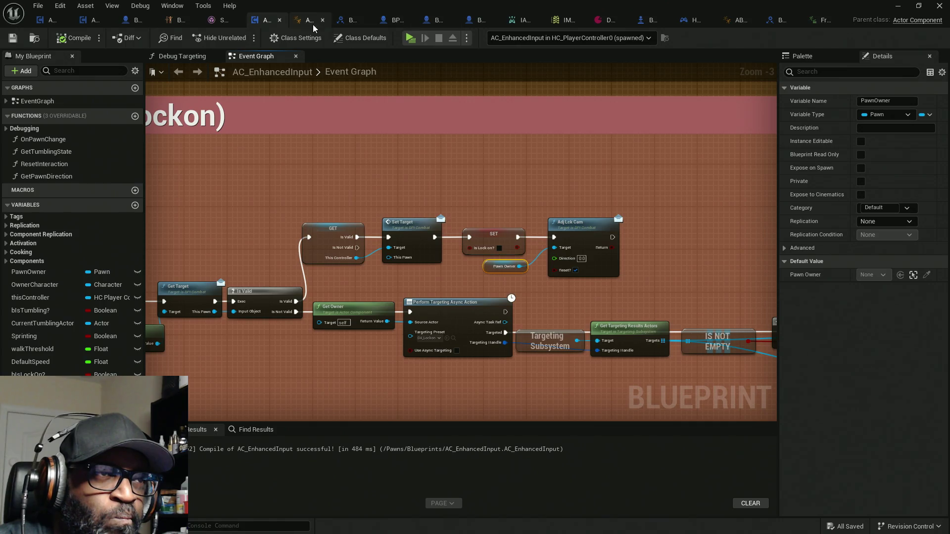
Step: Switch to BP_BASE_Character and review its Adj Lck Cam, Event Graph and Lock on Cam Lag graphs
click(393, 22)
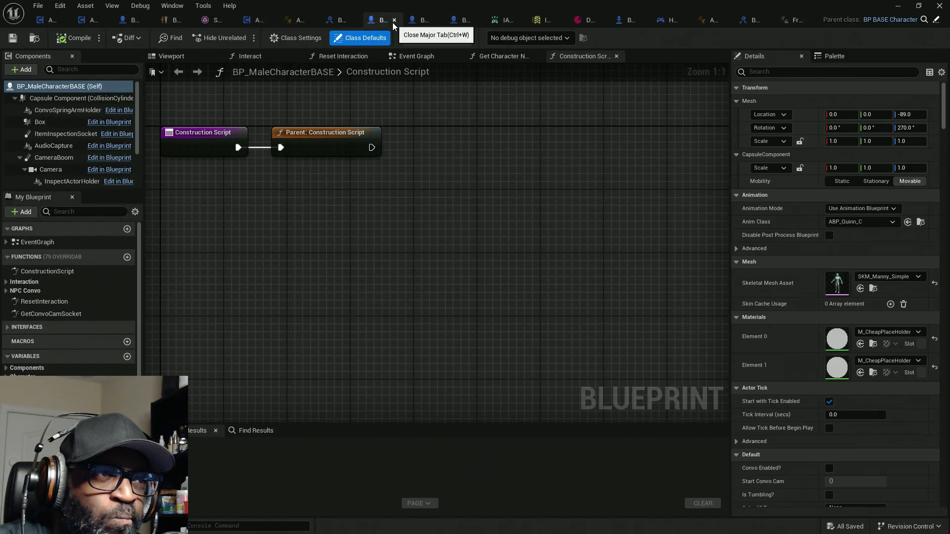
click(414, 21)
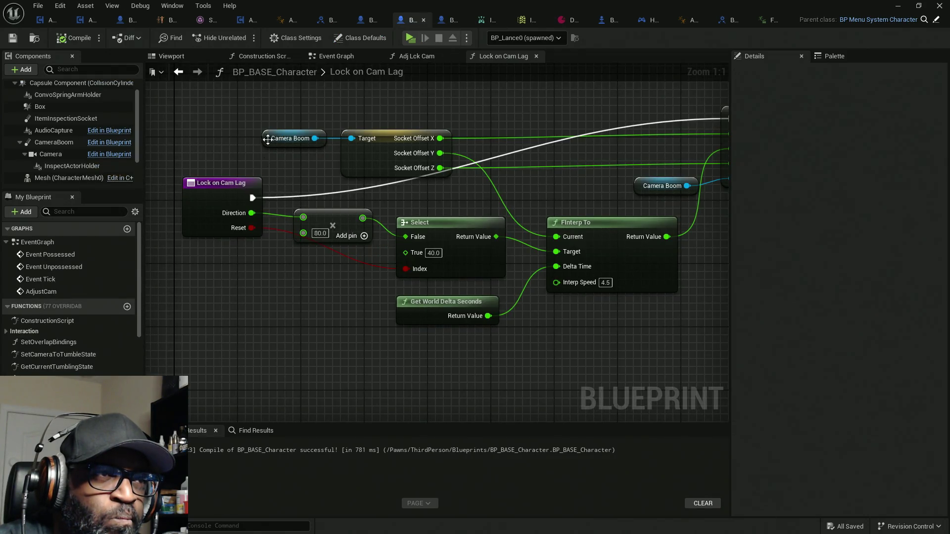
click(404, 57)
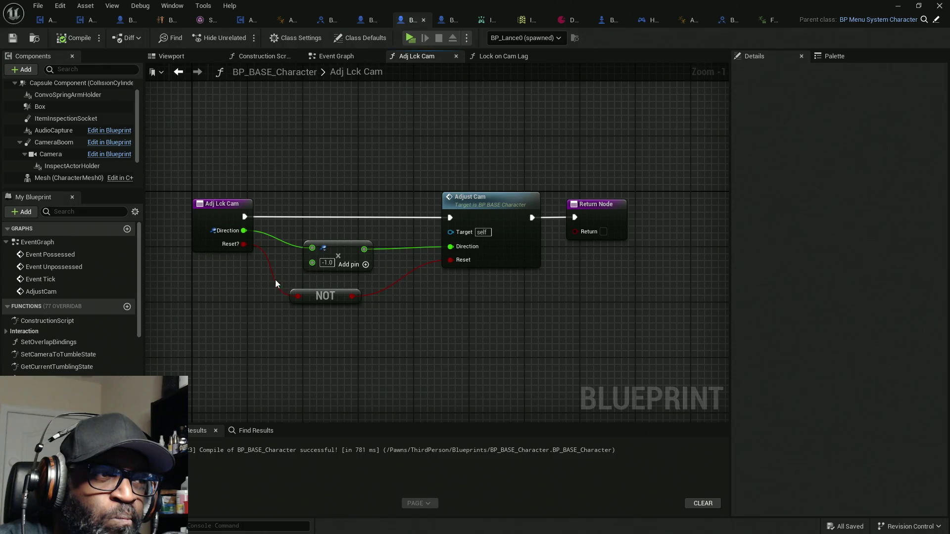
mouse_move(226, 140)
mouse_down()
mouse_move(220, 308)
mouse_move(198, 329)
mouse_up()
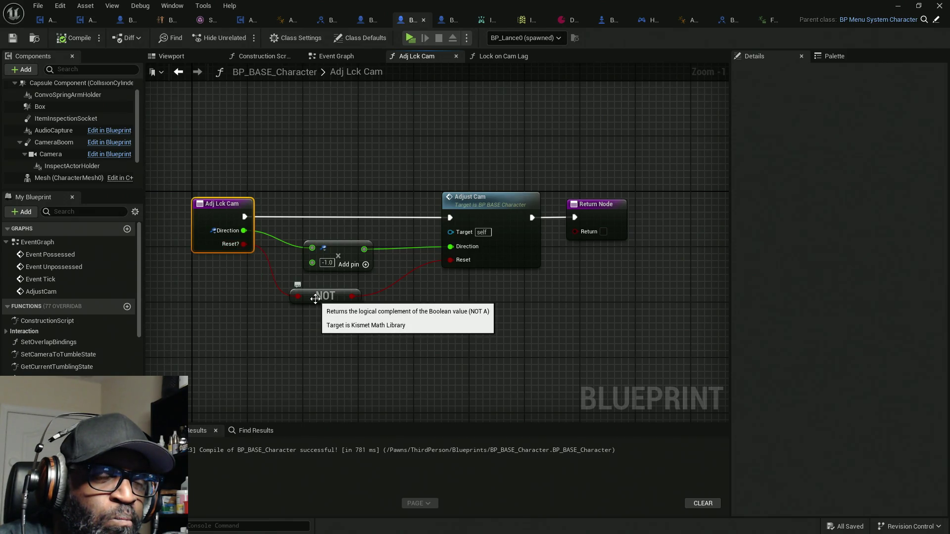
click(342, 56)
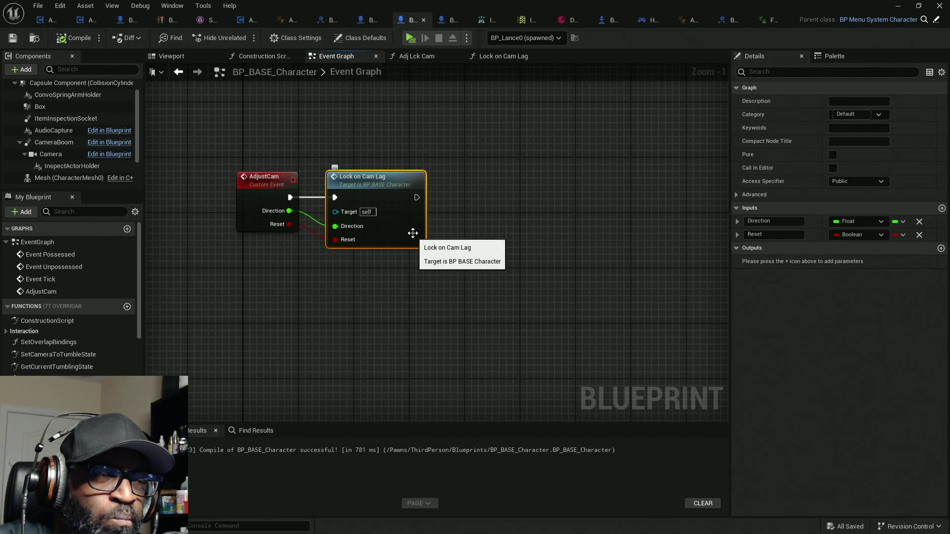
click(500, 57)
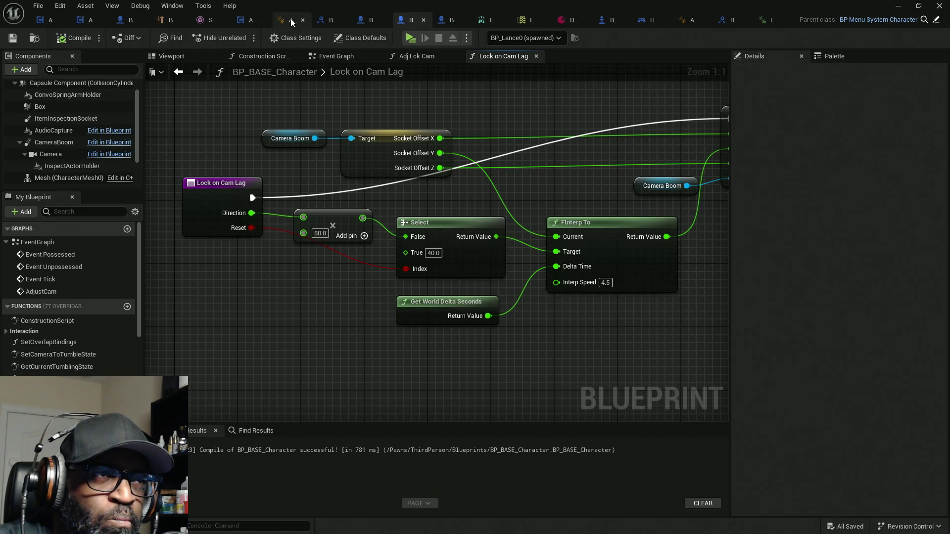
Step: Inspect the Adj Lck Cam call in AC_EnhancedInput, then move on to the BP_MenuSystemCharacter blueprint
click(240, 24)
scroll(347, 192, down, 5)
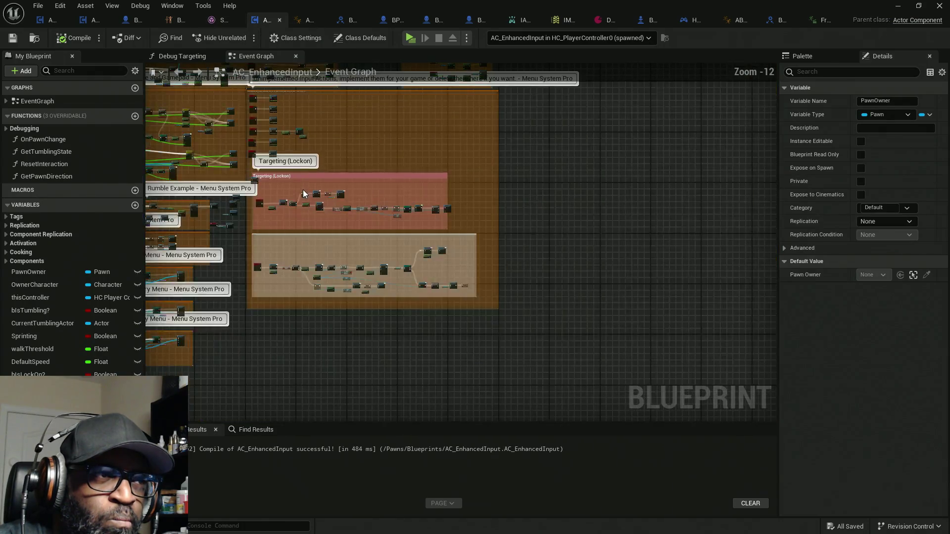
scroll(411, 231, up, 3)
scroll(327, 224, up, 5)
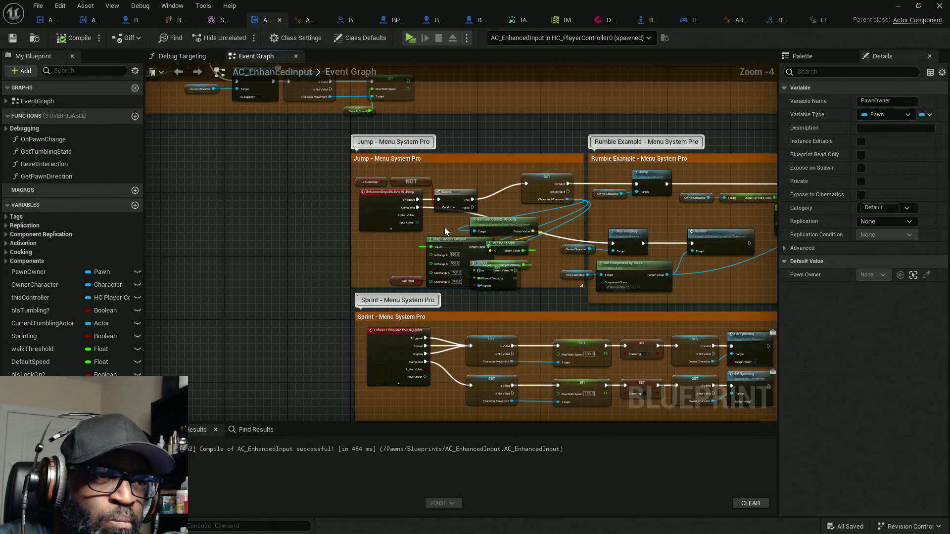
scroll(477, 212, up, 3)
scroll(537, 208, down, 4)
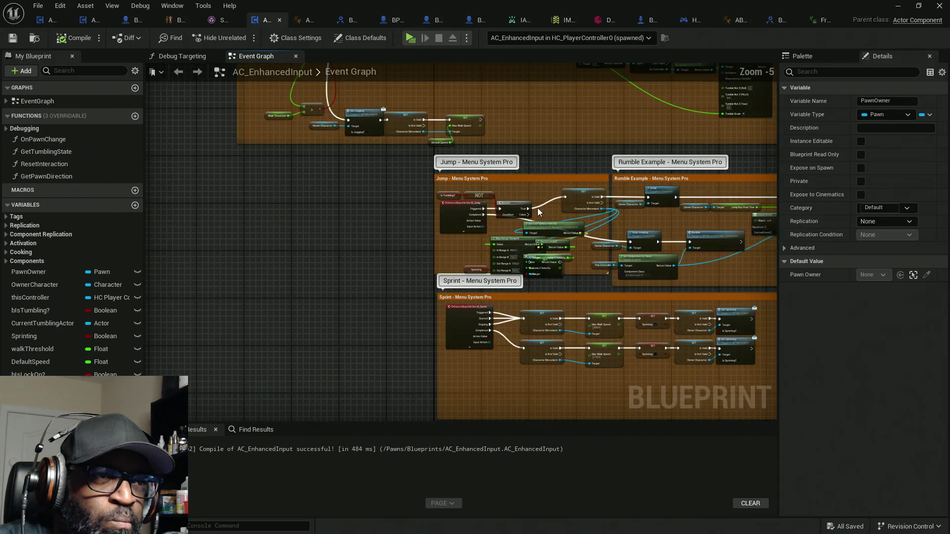
drag(537, 208, 577, 289)
scroll(527, 189, up, 5)
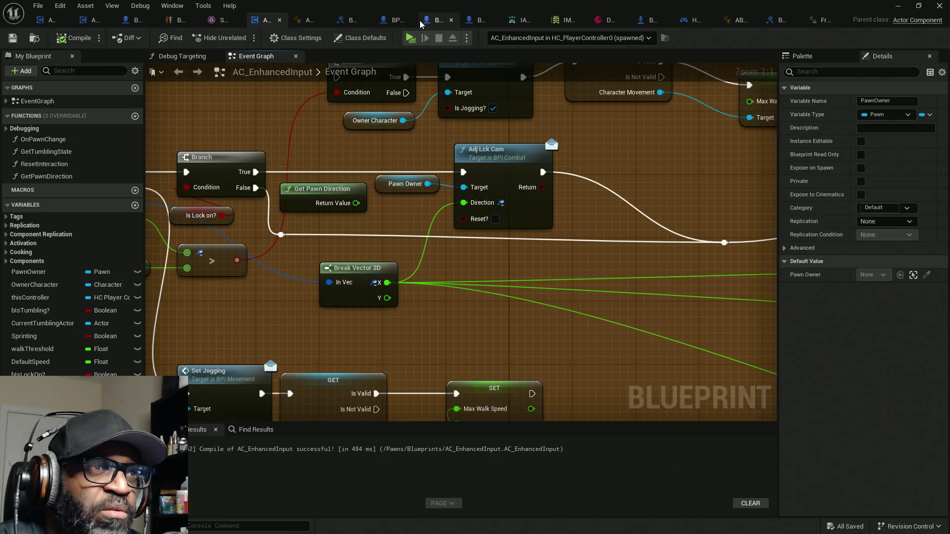
click(482, 25)
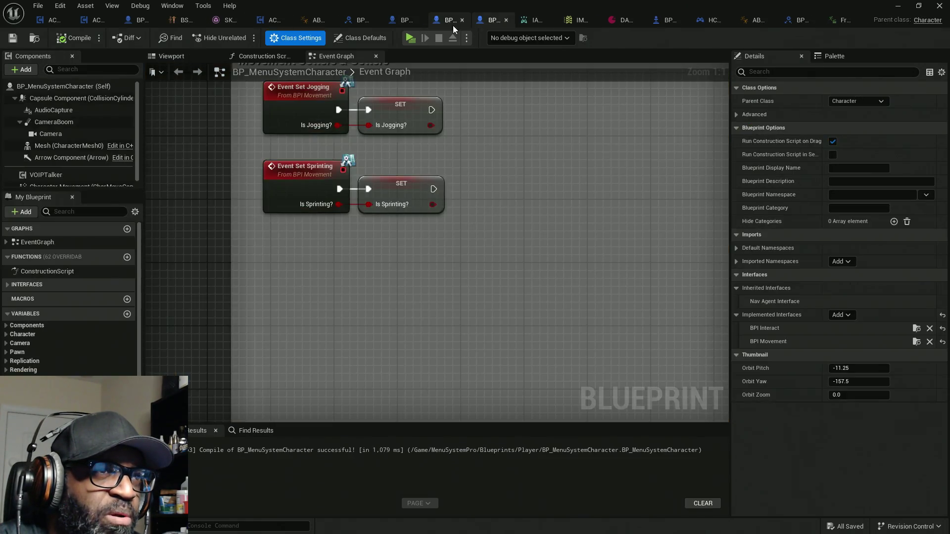
Step: Wire Adj Lck Cam's Reset? straight into Adjust Cam's Reset, skipping the NOT node, and compile BP_BASE_Character
click(445, 21)
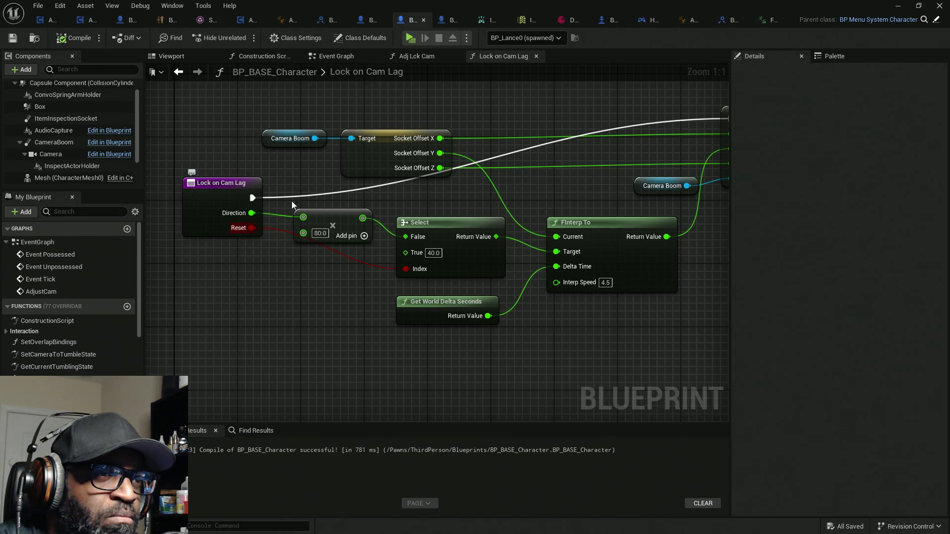
click(418, 55)
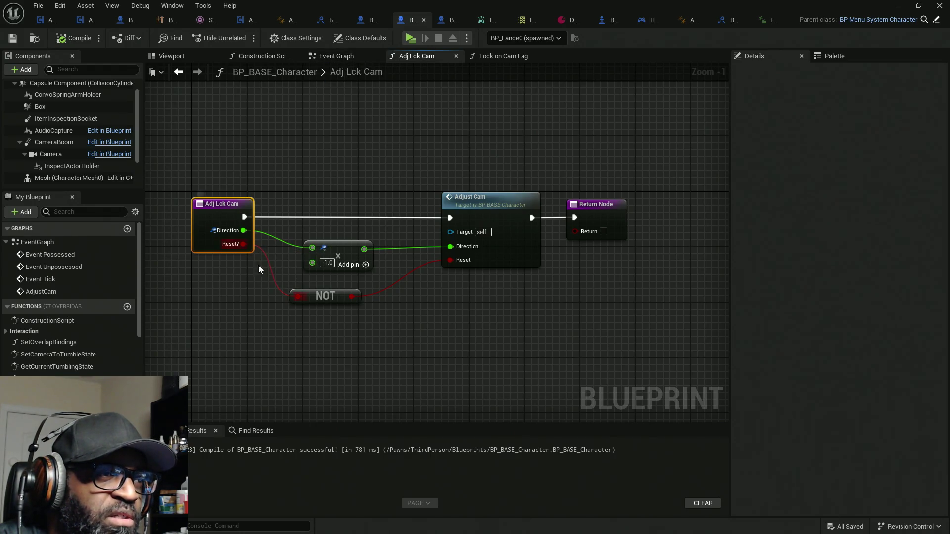
drag(244, 244, 468, 263)
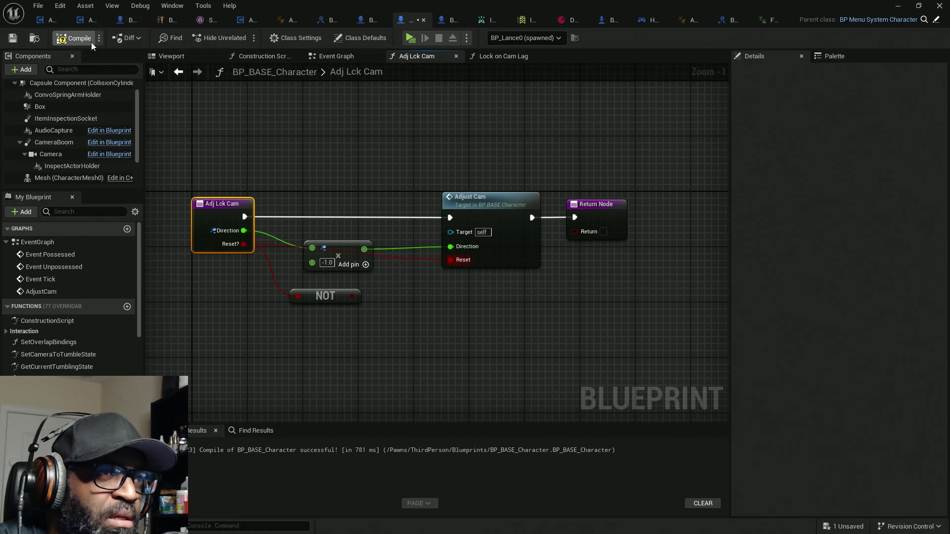
click(506, 56)
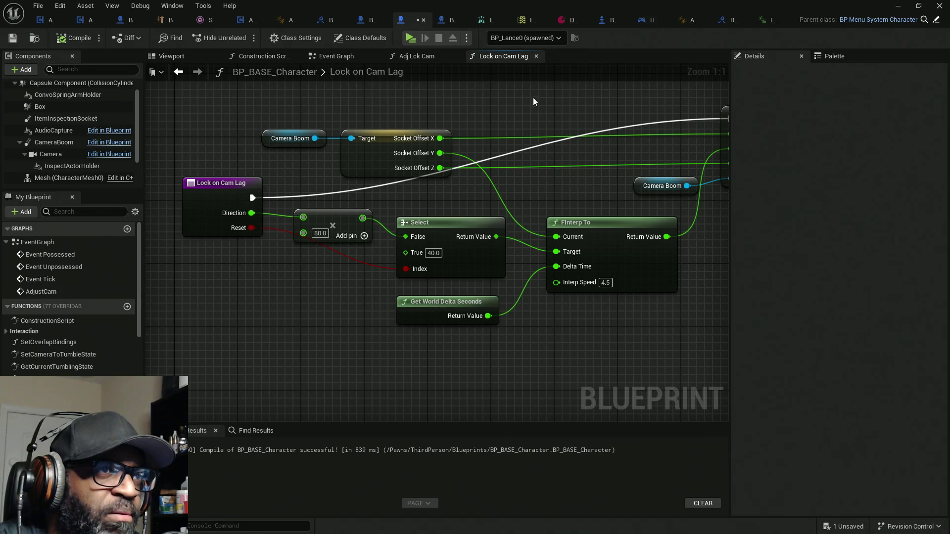
click(410, 38)
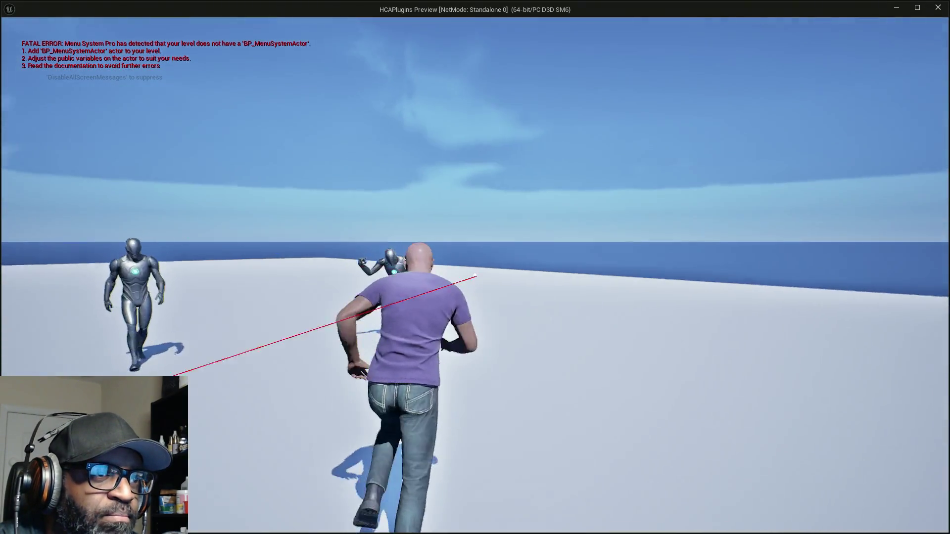
right_click(476, 275)
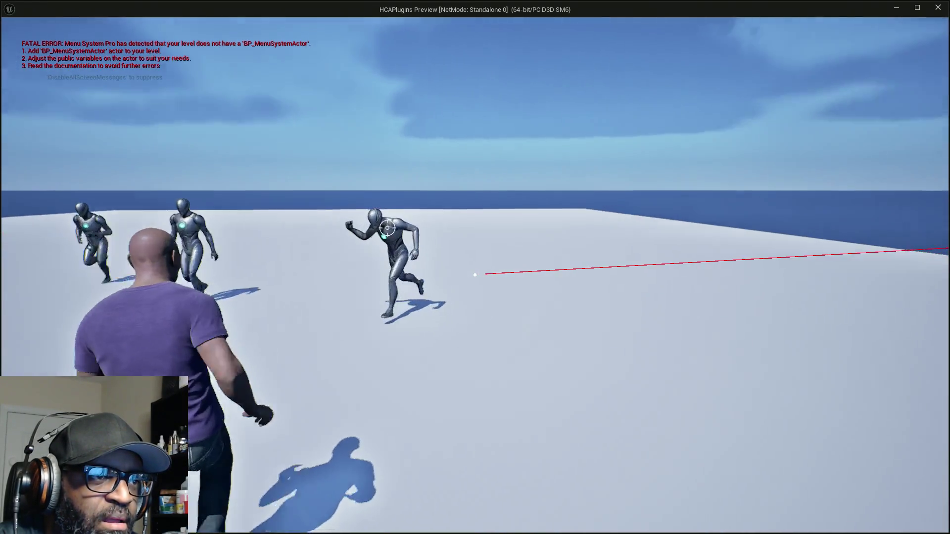
right_click(475, 274)
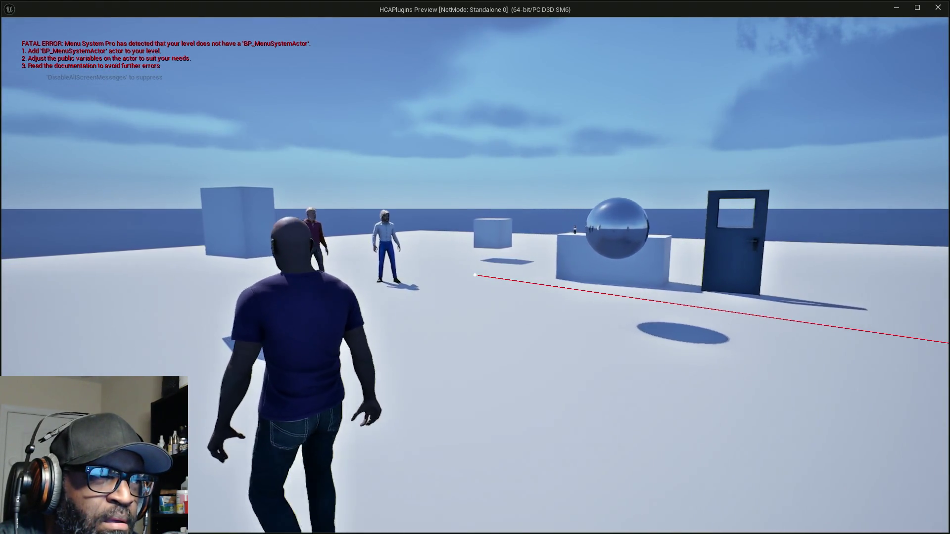
key(w)
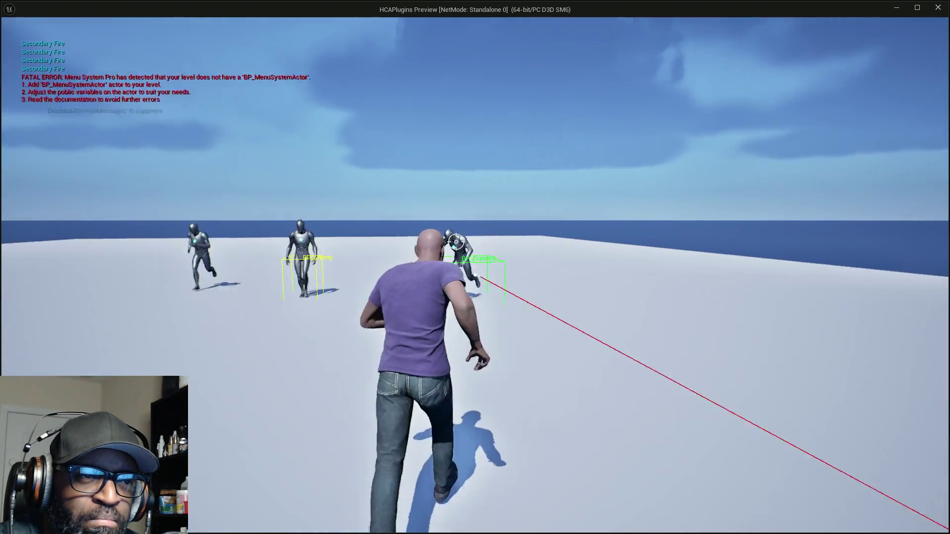
right_click(474, 275)
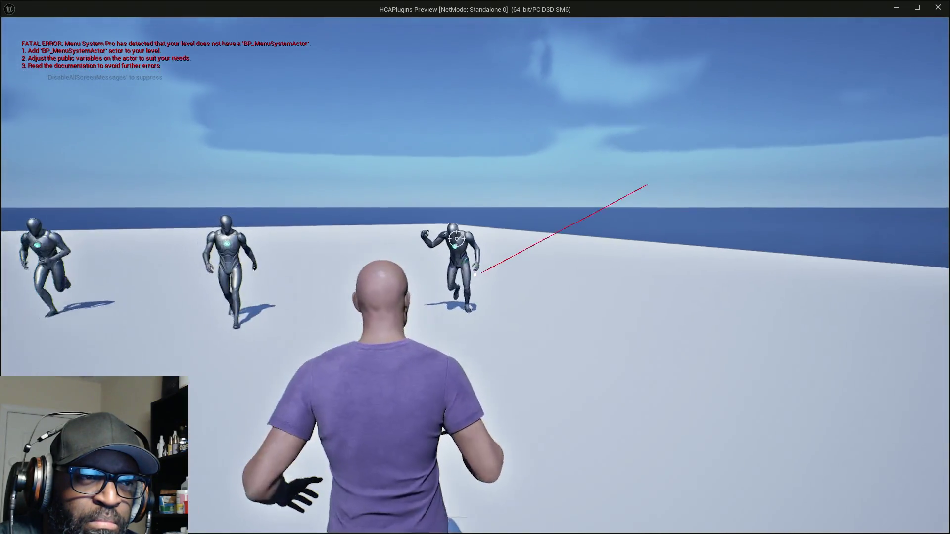
right_click(474, 275)
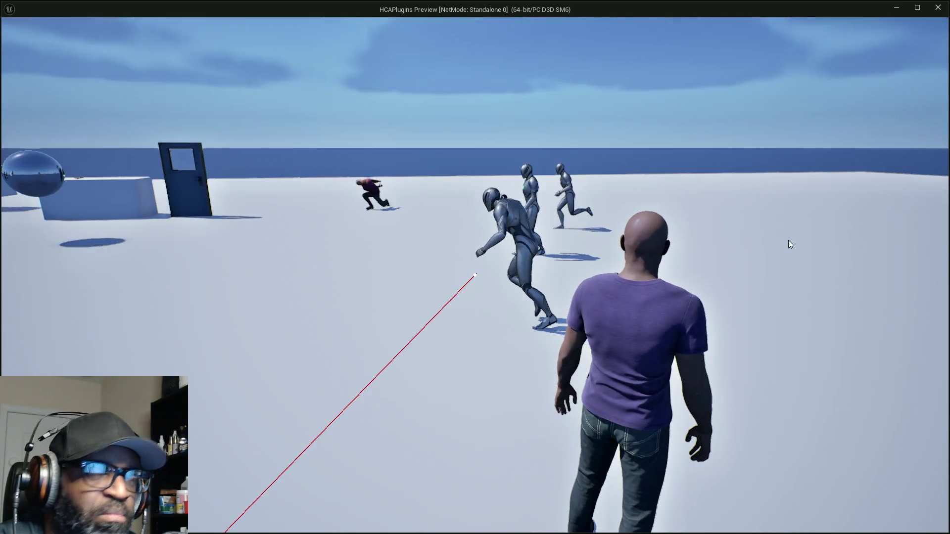
key(Escape)
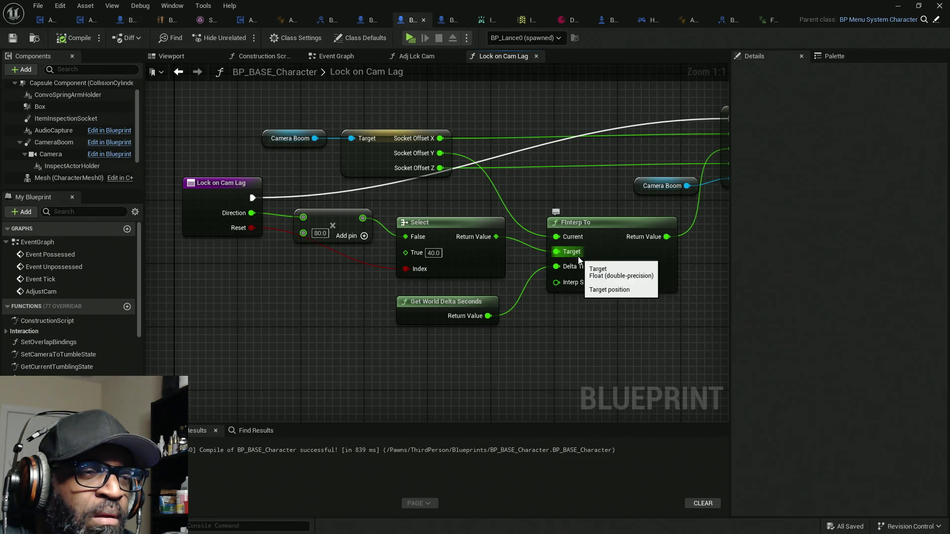
Step: Inspect the socket offset SET in Lock on Cam Lag, then view the Adj Lck Cam function graph
drag(625, 251, 456, 258)
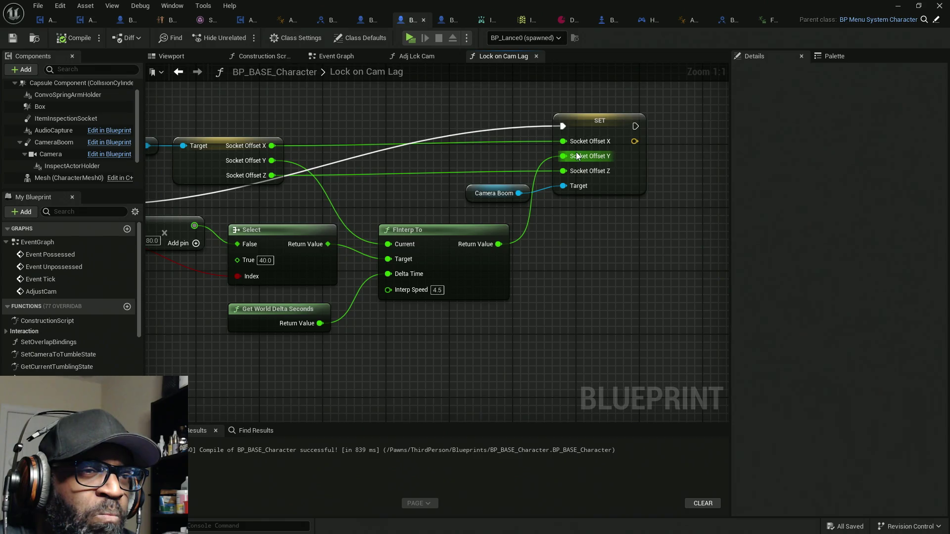
drag(391, 198, 540, 209)
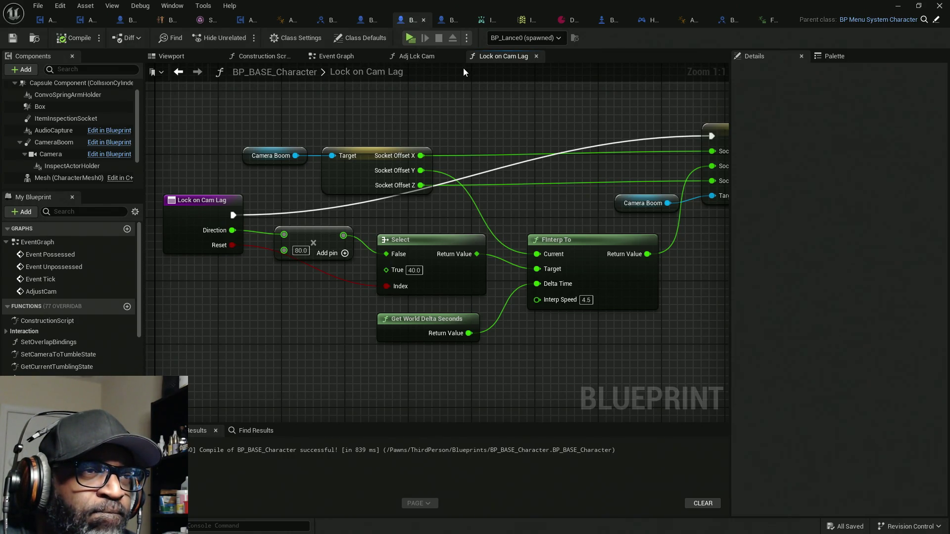
click(424, 57)
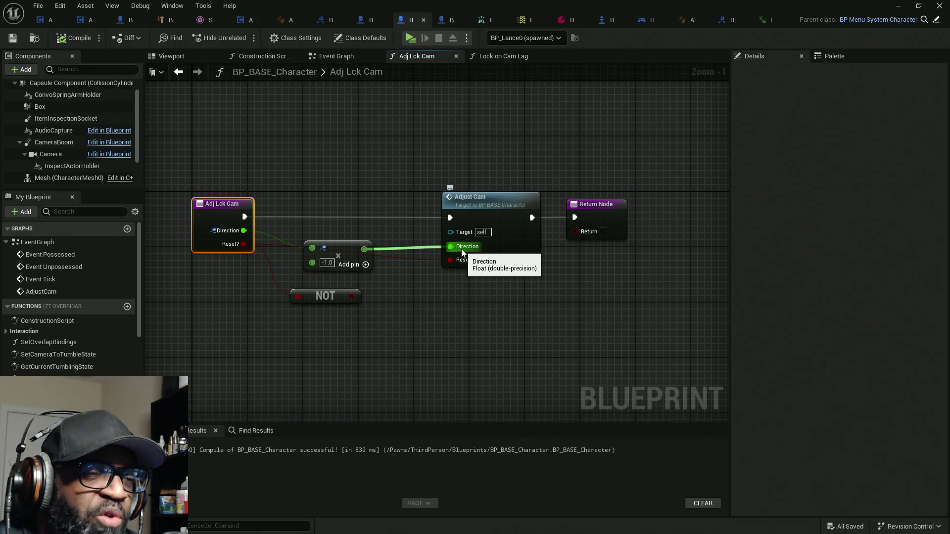
click(347, 56)
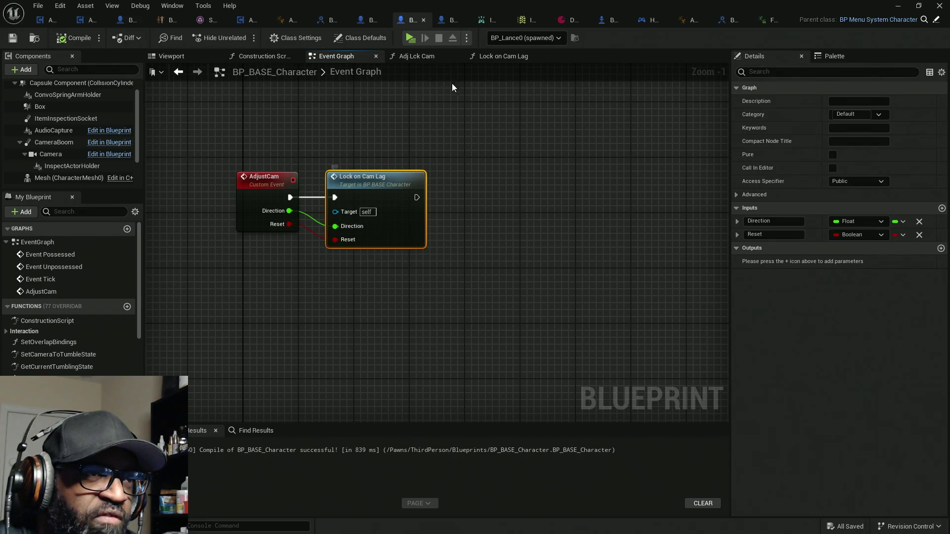
click(513, 57)
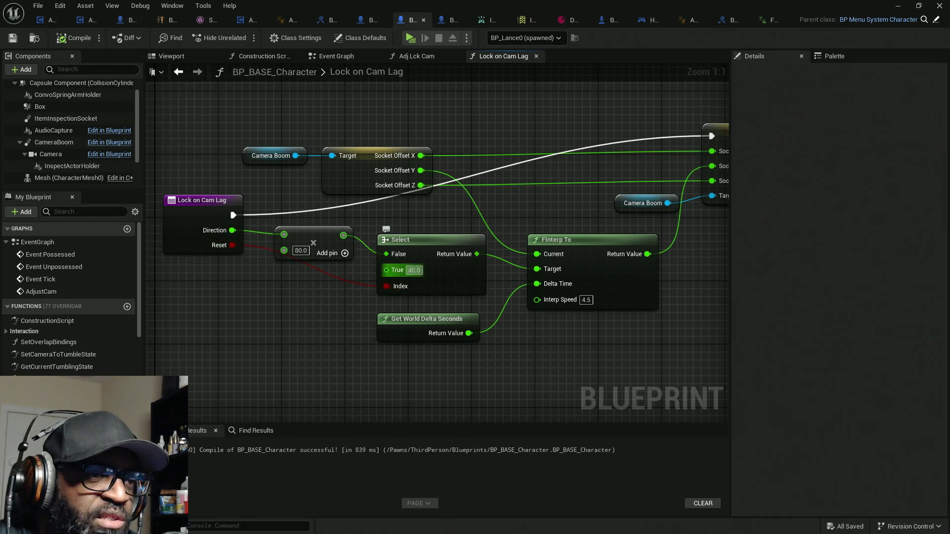
drag(492, 205, 417, 219)
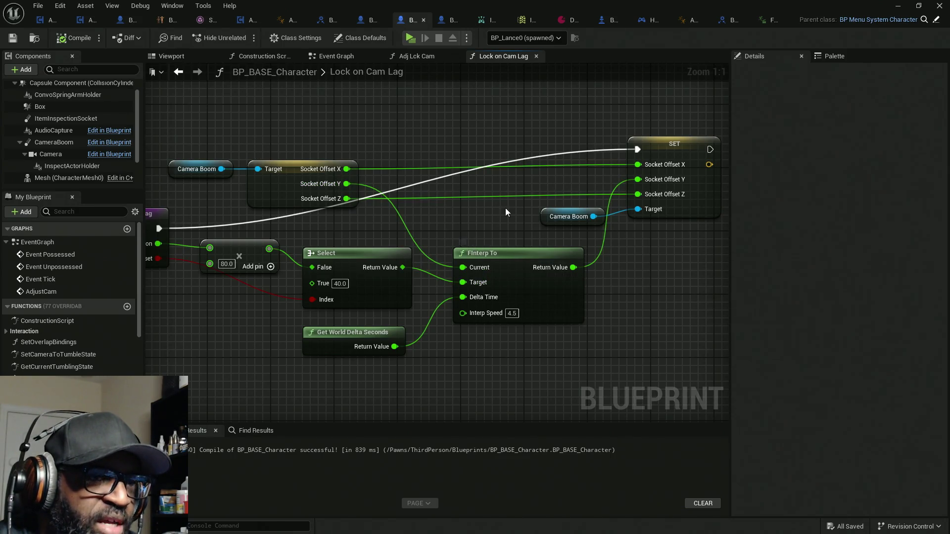
drag(506, 212, 424, 214)
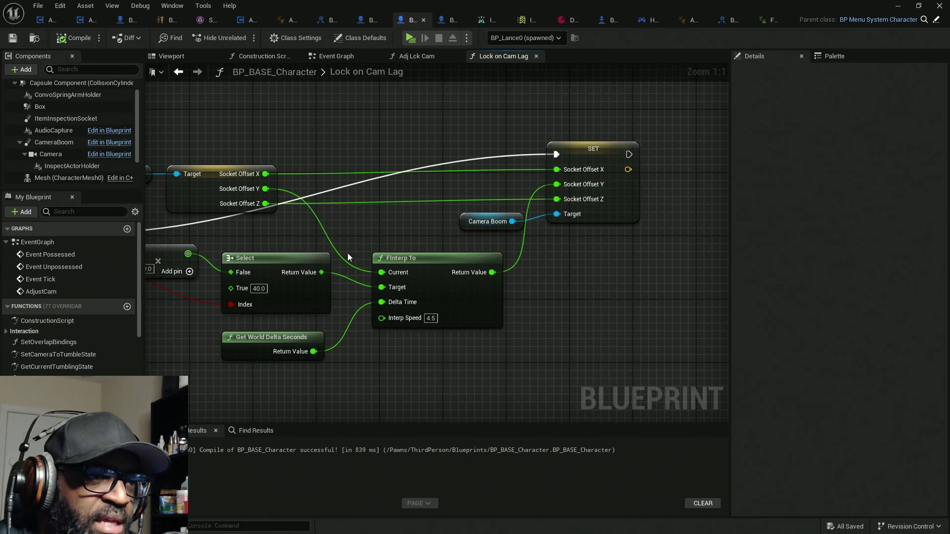
drag(637, 213, 740, 201)
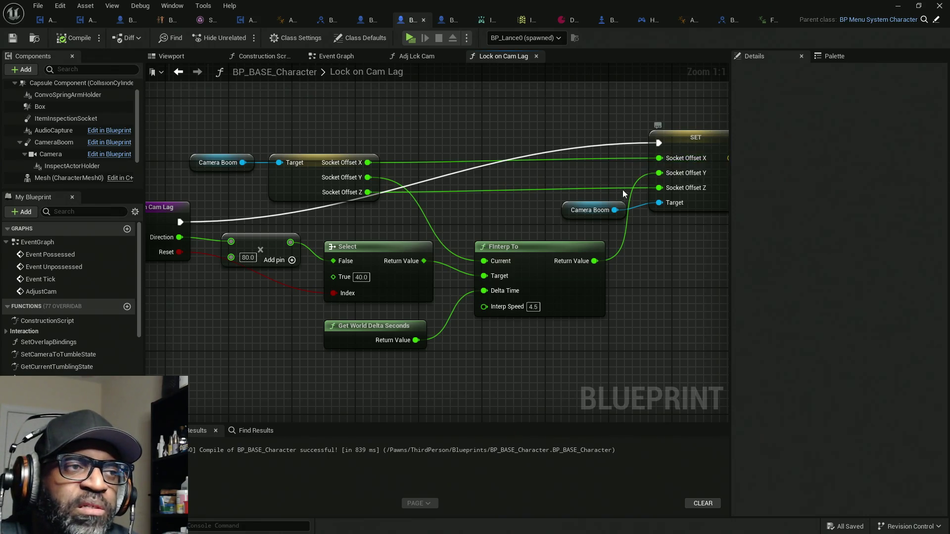
mouse_move(416, 180)
mouse_down()
mouse_move(522, 207)
mouse_move(419, 207)
mouse_up()
drag(229, 121, 461, 195)
drag(263, 341, 396, 311)
click(357, 303)
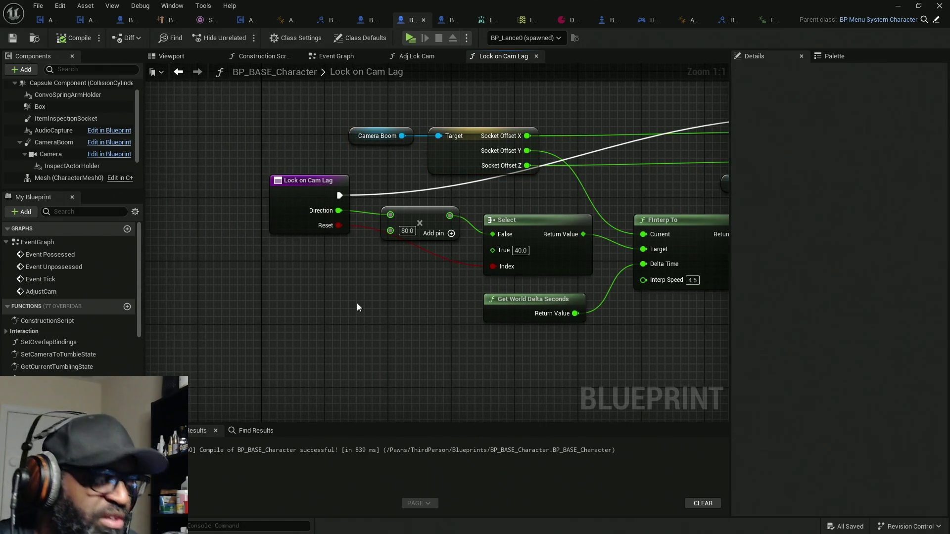
Step: Add a Branch after Lock on Cam Lag, making room and wiring its False output to the interpolated SET
click(357, 299)
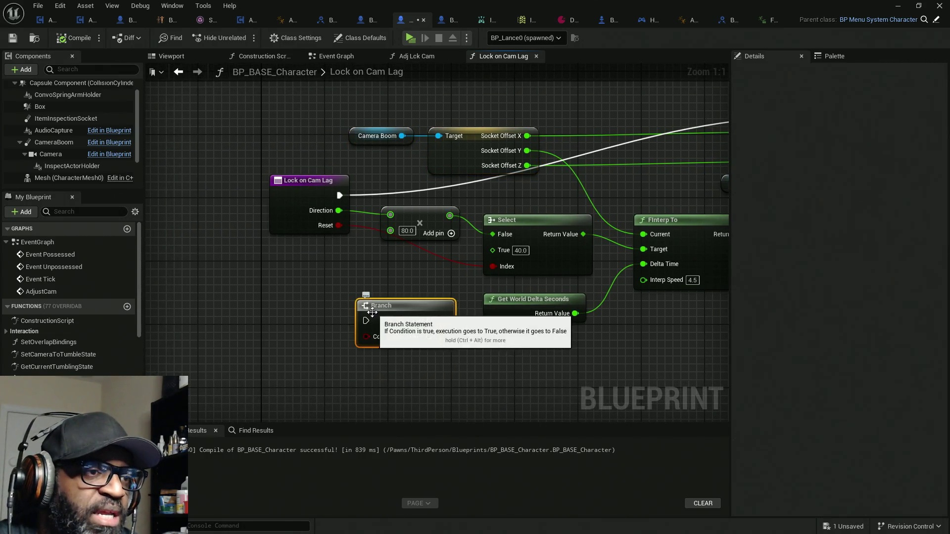
drag(366, 321, 340, 195)
scroll(457, 265, down, 3)
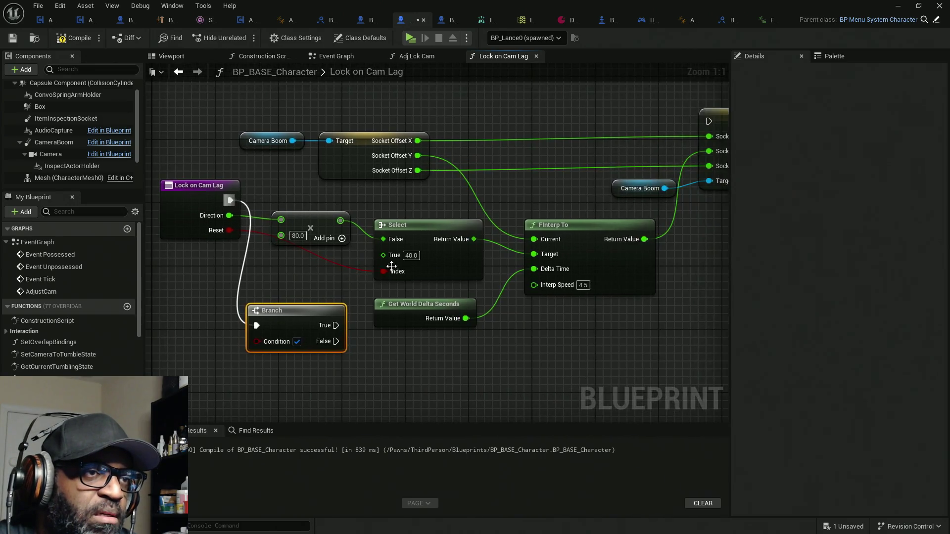
mouse_move(674, 121)
mouse_down()
mouse_move(399, 319)
mouse_move(373, 322)
mouse_up()
mouse_move(371, 206)
mouse_down()
mouse_move(499, 276)
mouse_move(494, 286)
mouse_up()
drag(337, 298, 347, 213)
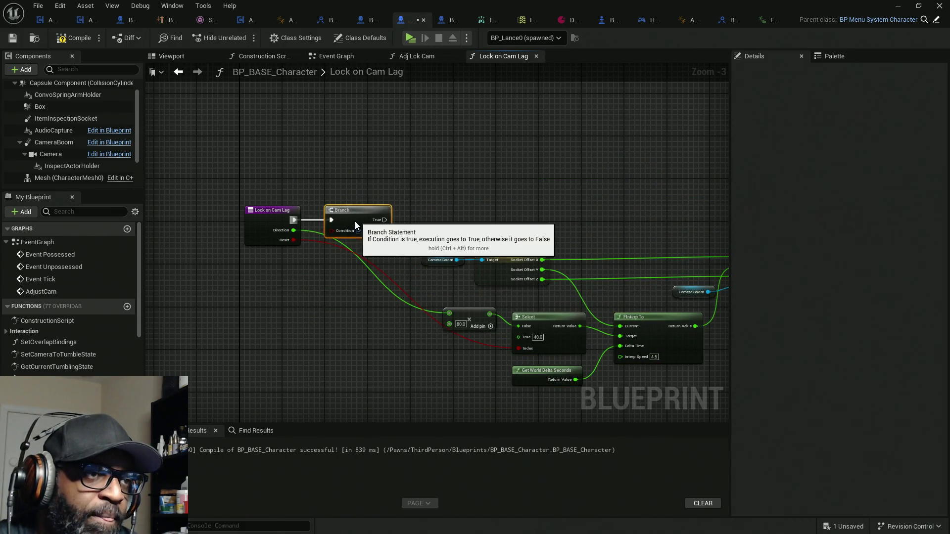
drag(568, 295, 438, 280)
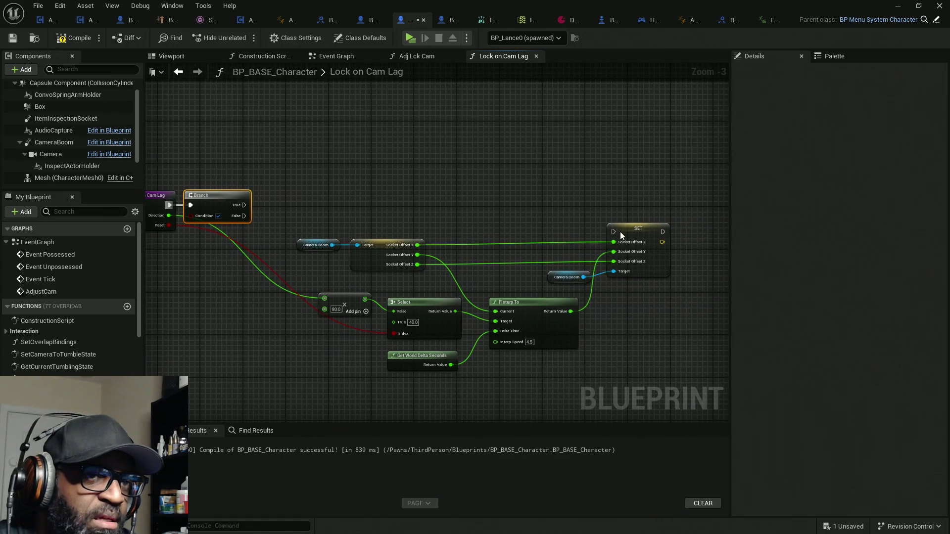
mouse_move(618, 235)
mouse_down()
mouse_move(289, 235)
mouse_move(244, 216)
mouse_move(167, 225)
mouse_up()
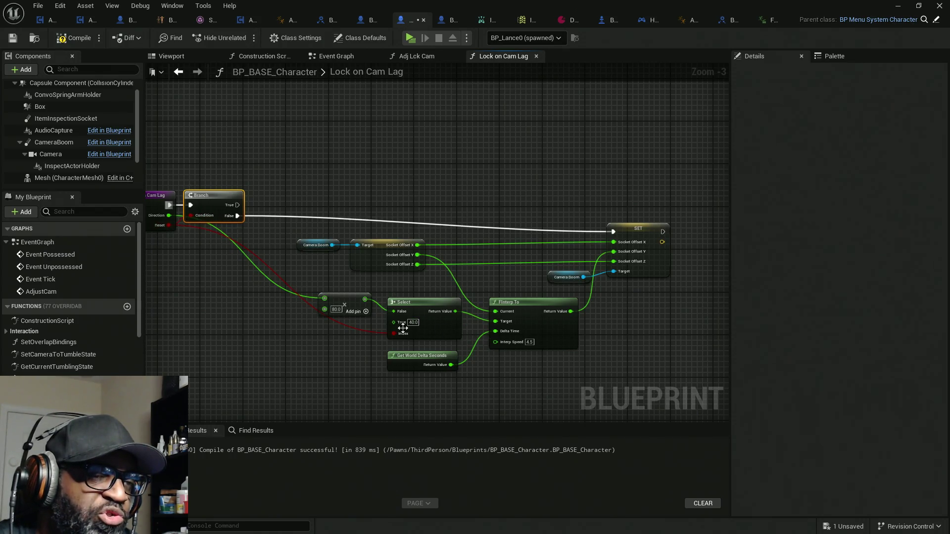
Step: Duplicate the Camera Boom socket-offset SET group, wire Branch True to it, and set Socket Offset Y to 40
drag(551, 173, 634, 280)
mouse_move(322, 159)
mouse_down()
mouse_move(443, 235)
mouse_move(638, 281)
mouse_up()
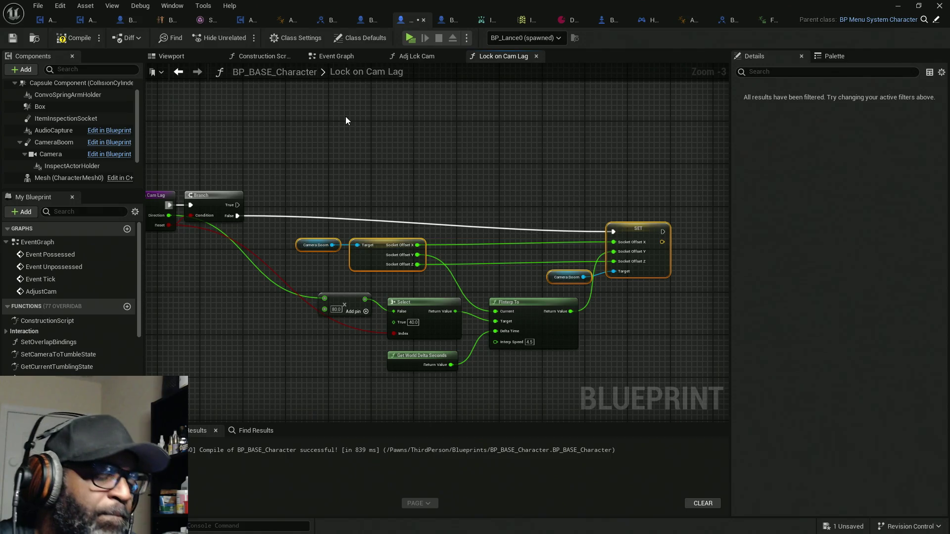
key(ctrl+c)
key(ctrl+v)
drag(241, 203, 509, 103)
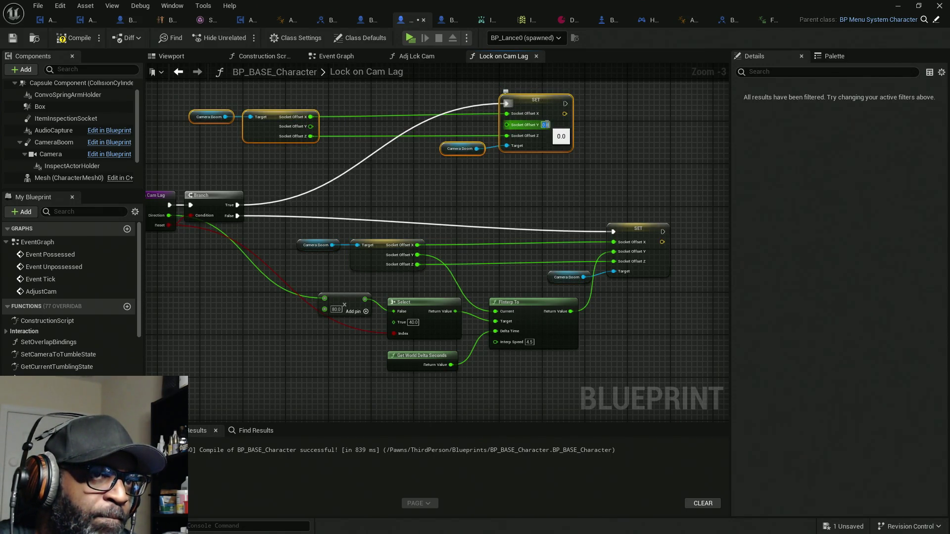
text(40)
key(Return)
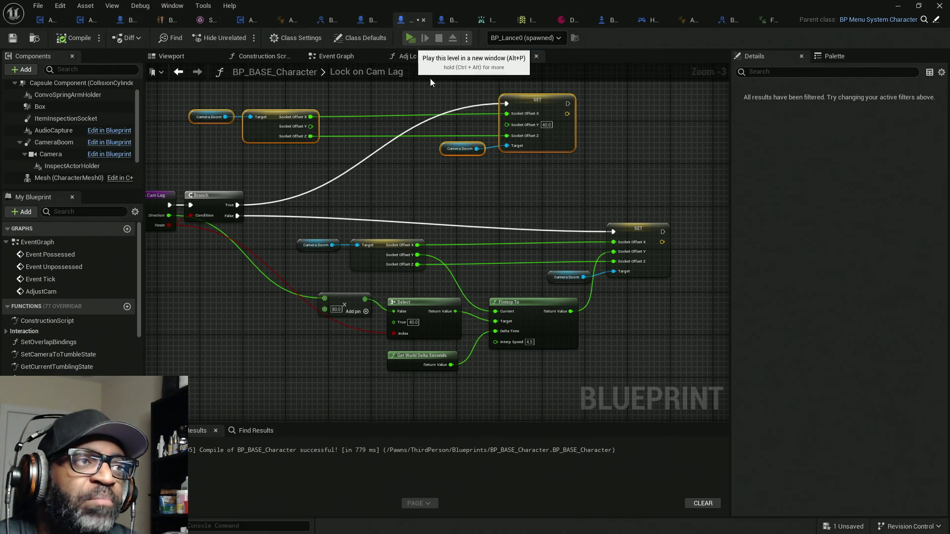
click(411, 40)
key(w)
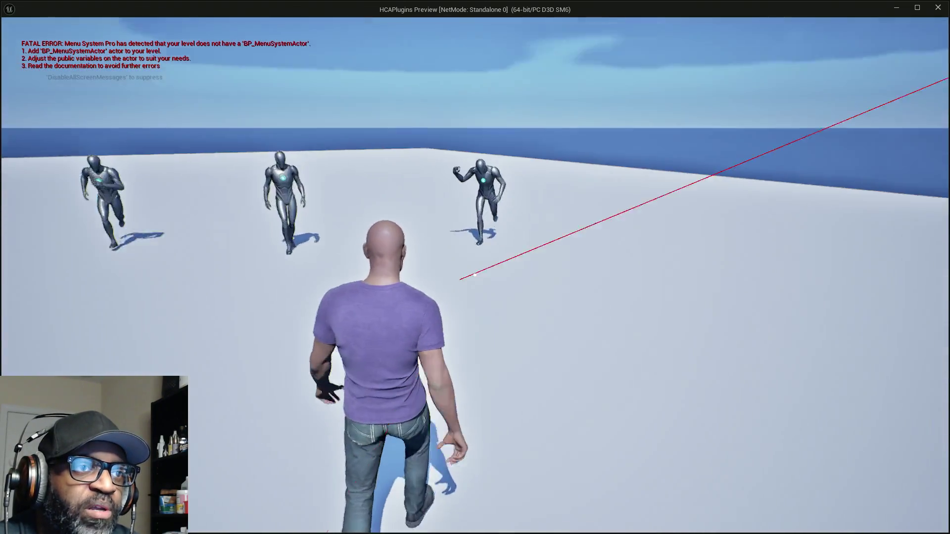
right_click(475, 275)
key(a)
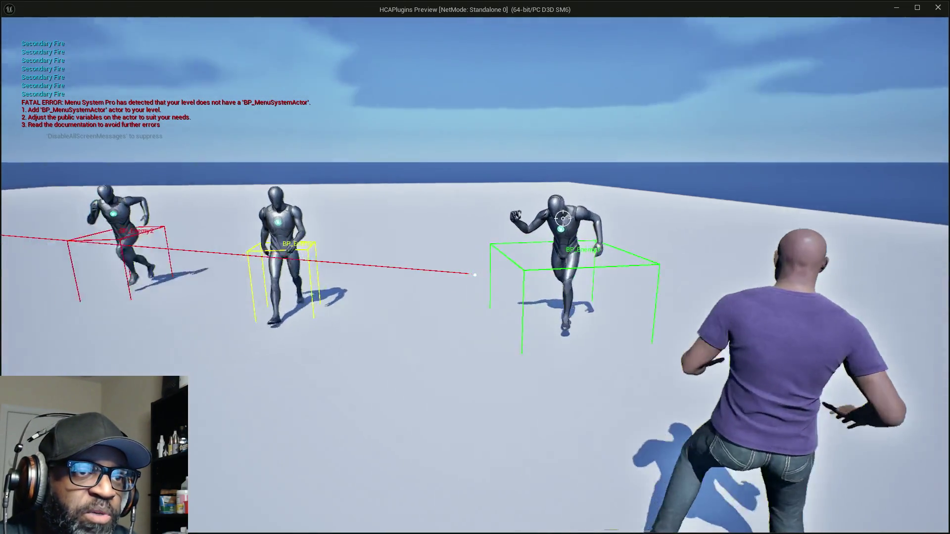
key(d)
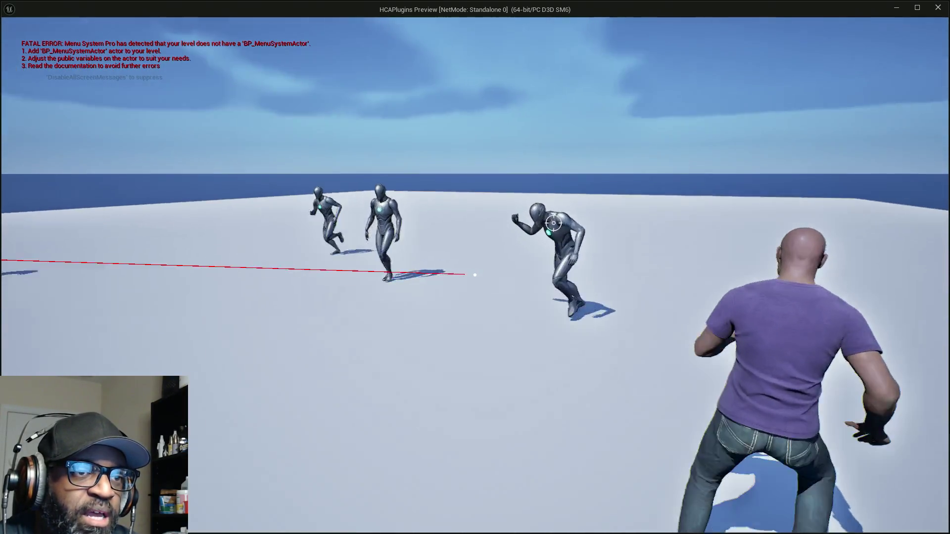
key(a)
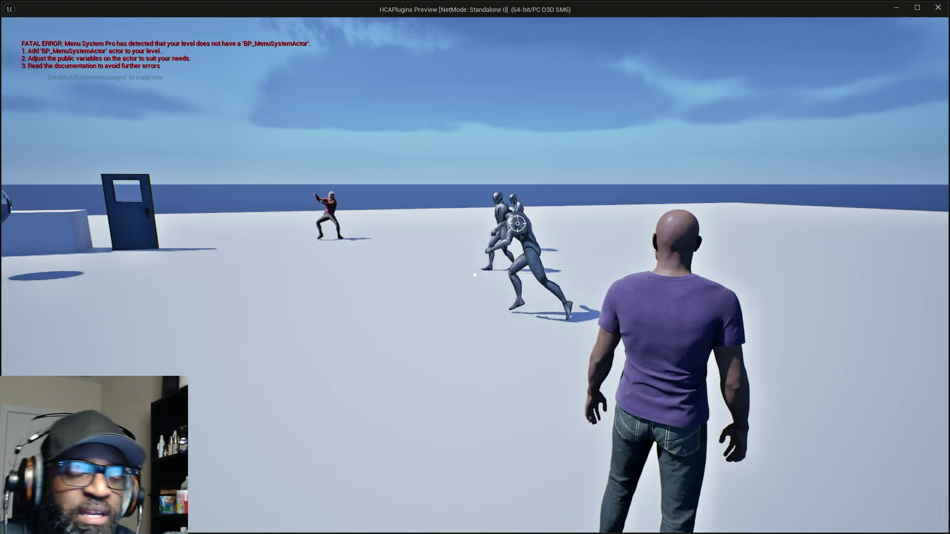
right_click(474, 275)
click(475, 275)
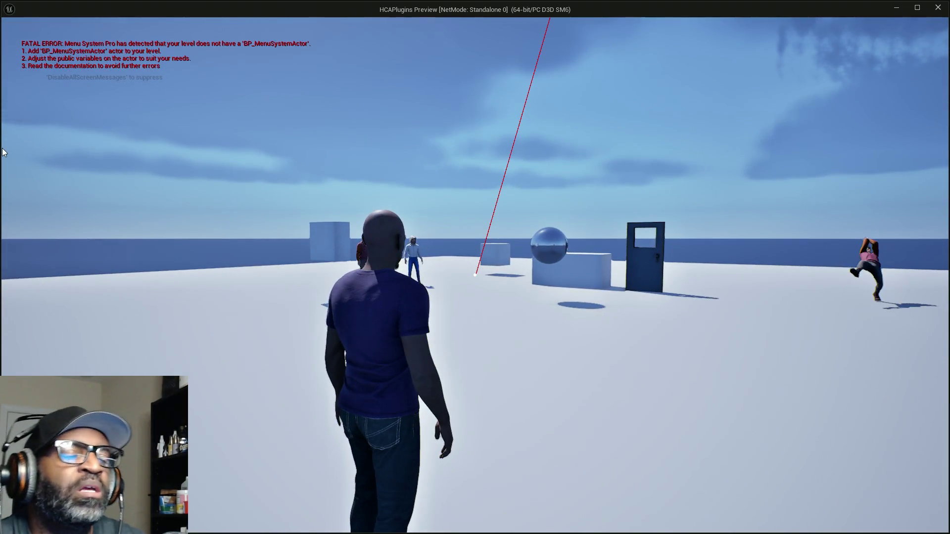
key(Escape)
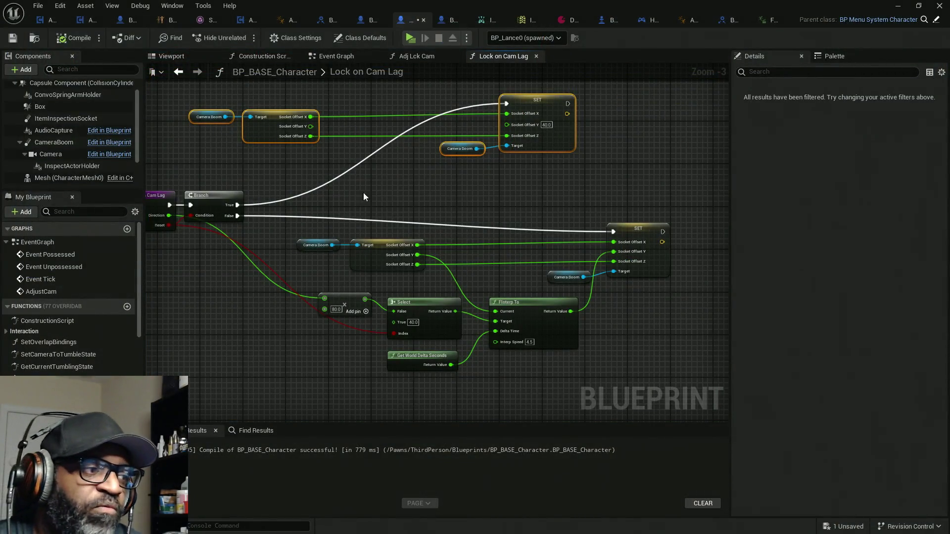
Step: Select the top Camera Boom and its socket-offset getter beside the fixed-offset SET node
mouse_move(186, 122)
mouse_down()
mouse_move(596, 243)
mouse_move(625, 221)
mouse_move(631, 232)
mouse_move(568, 229)
mouse_move(611, 224)
mouse_up()
mouse_move(206, 135)
mouse_down()
mouse_move(618, 204)
mouse_move(648, 224)
mouse_move(641, 221)
mouse_up()
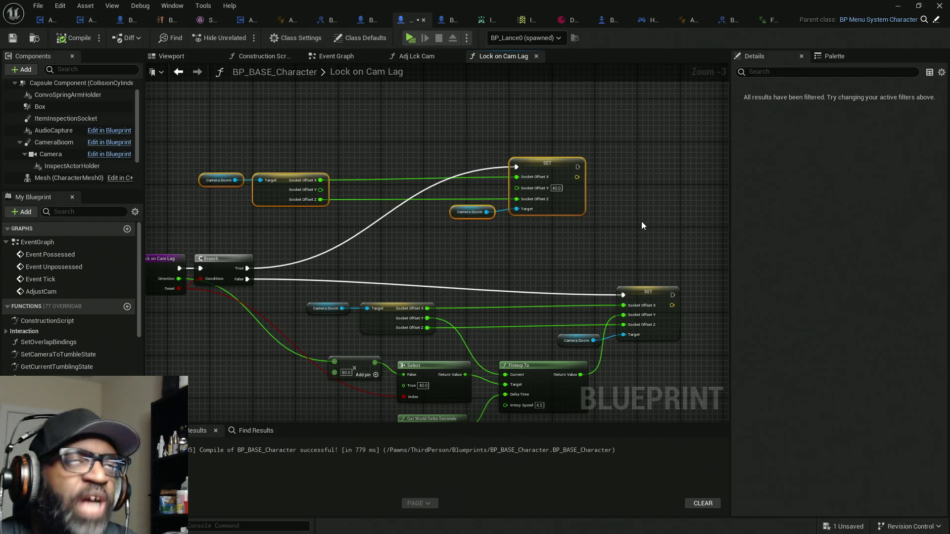
mouse_move(206, 129)
mouse_down()
mouse_move(663, 248)
mouse_move(215, 147)
mouse_move(318, 208)
mouse_move(404, 195)
mouse_up()
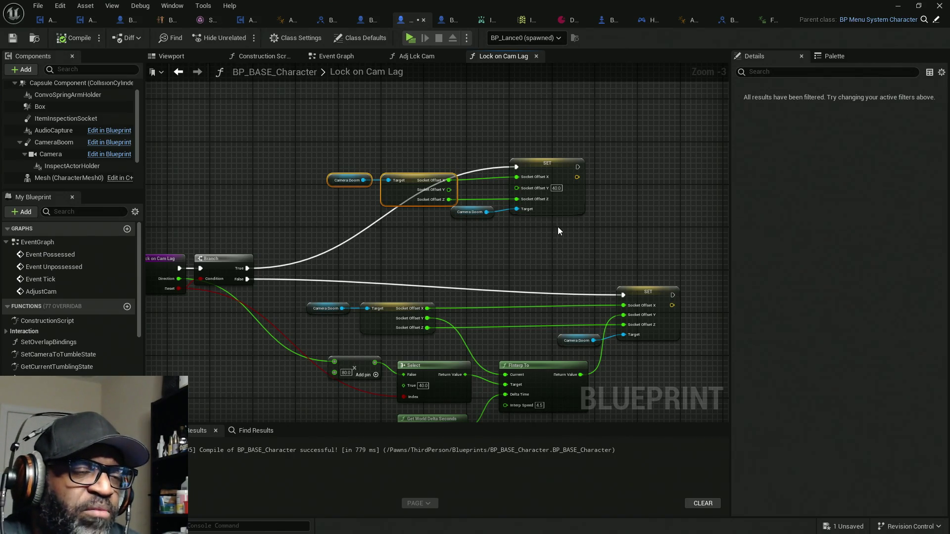
Step: Select the upper Camera Boom and break nodes, trying a Socket Offset Y wire but cancelling it
scroll(446, 203, up, 2)
drag(245, 106, 622, 281)
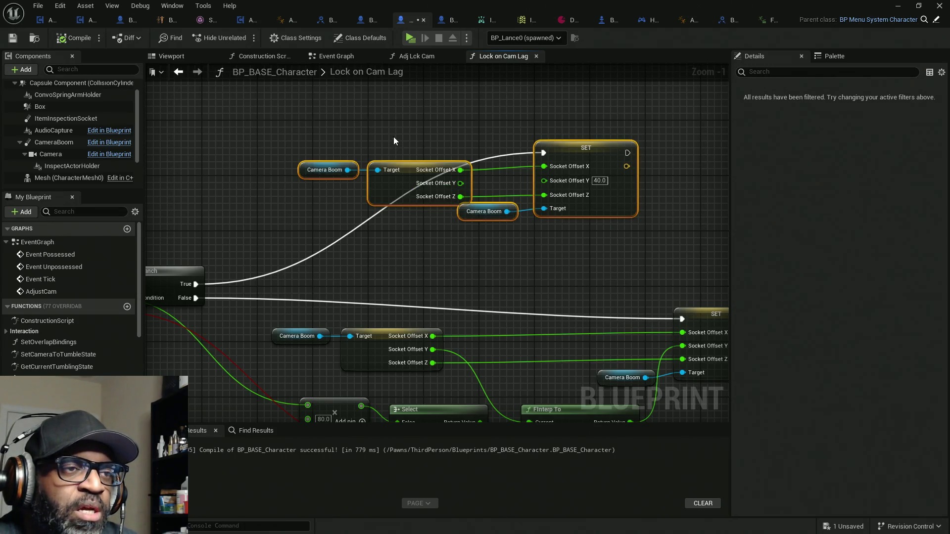
drag(291, 114, 448, 229)
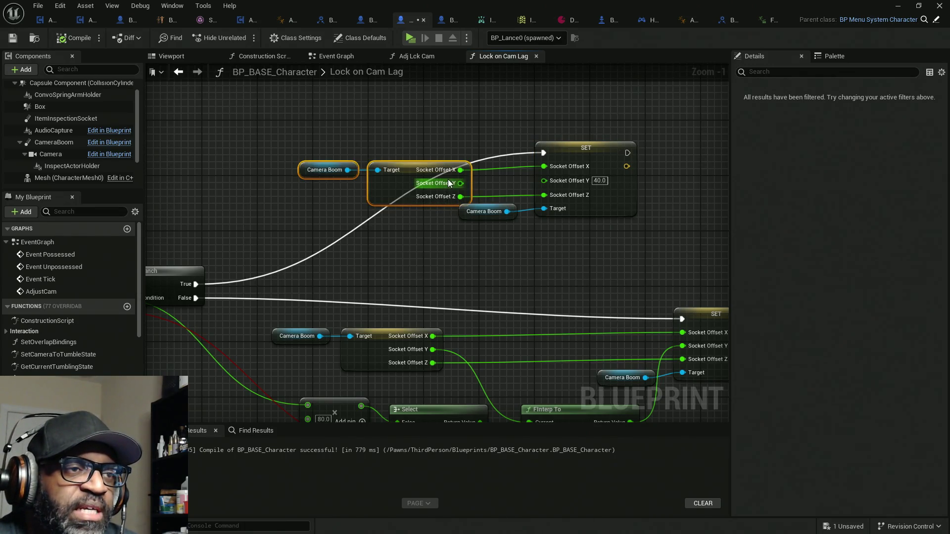
mouse_move(458, 183)
mouse_down()
mouse_move(503, 186)
mouse_move(513, 131)
mouse_up()
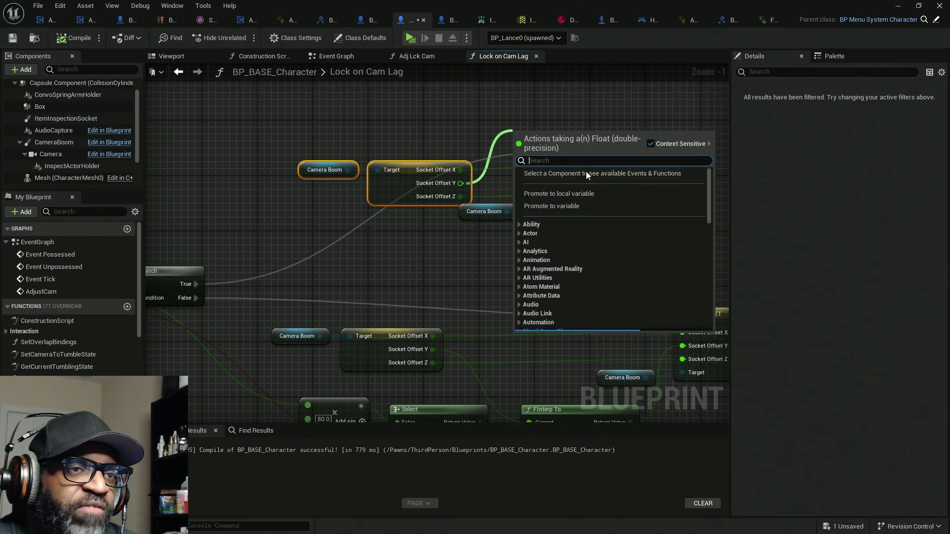
click(622, 115)
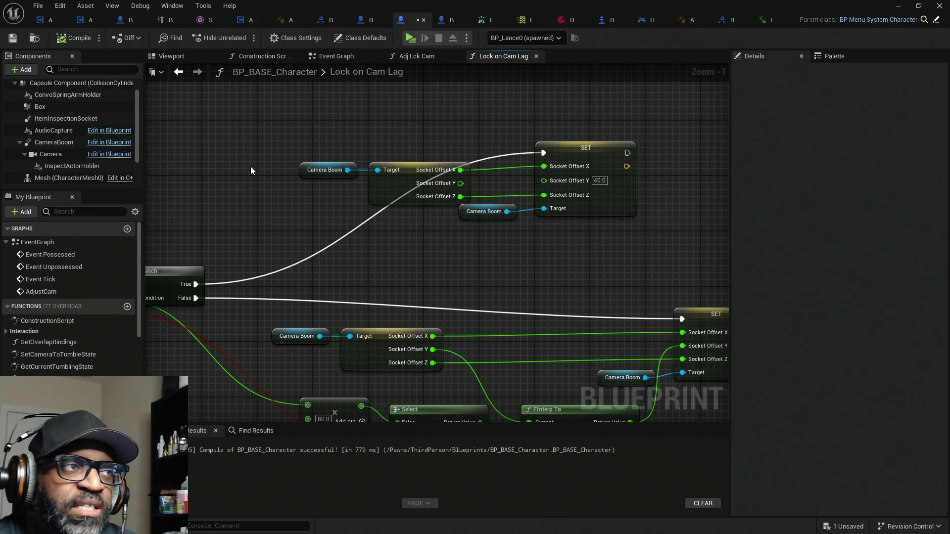
Step: Straighten the wires into the upper SET node with Q and shift the Camera Boom and break nodes left
drag(292, 151, 404, 200)
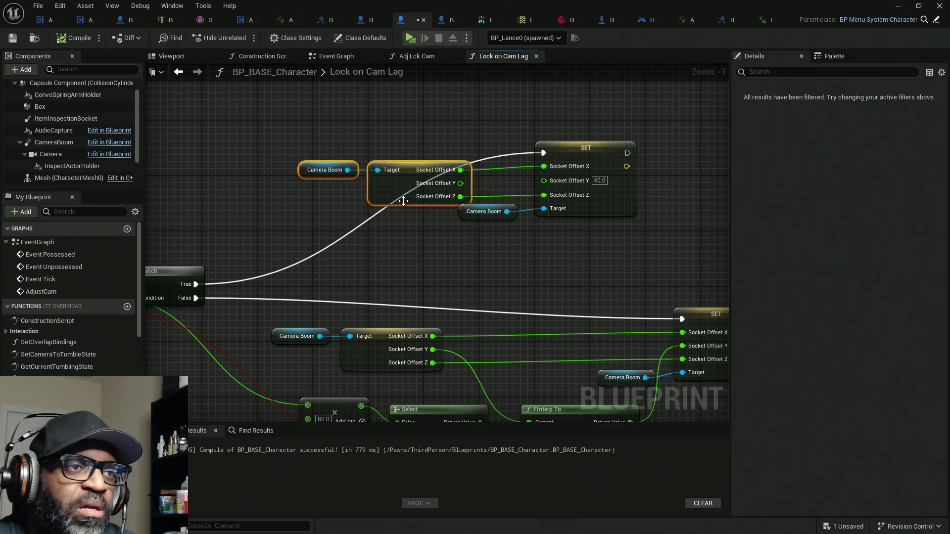
drag(292, 121, 597, 259)
key(q)
click(373, 189)
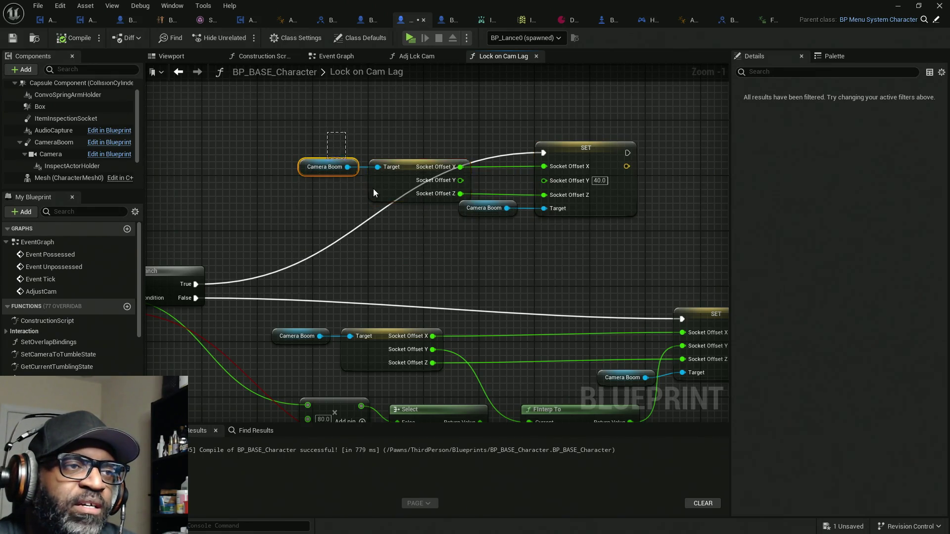
drag(403, 197, 383, 200)
mouse_move(284, 102)
mouse_down()
mouse_move(617, 223)
mouse_move(586, 228)
mouse_up()
key(q)
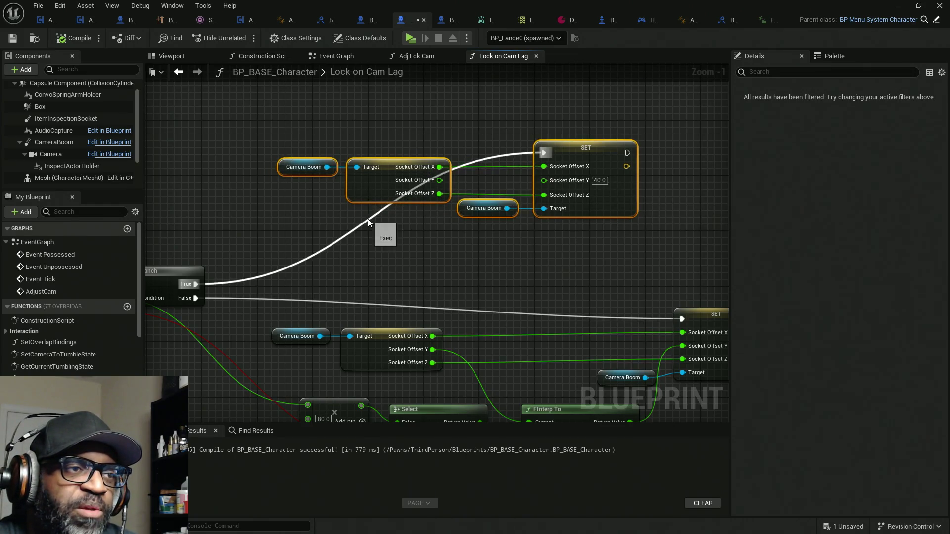
Step: Add a reroute node on the True exec wire, move it up-left, and nudge the lower interpolation group up
double_click(363, 215)
drag(364, 215, 275, 156)
scroll(455, 266, down, 3)
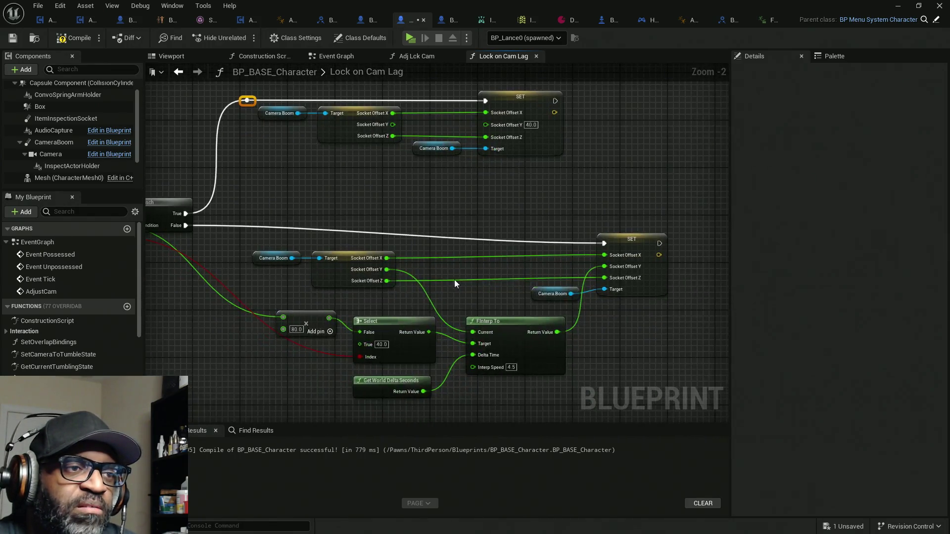
mouse_move(591, 376)
mouse_down()
mouse_move(457, 269)
mouse_move(313, 234)
mouse_up()
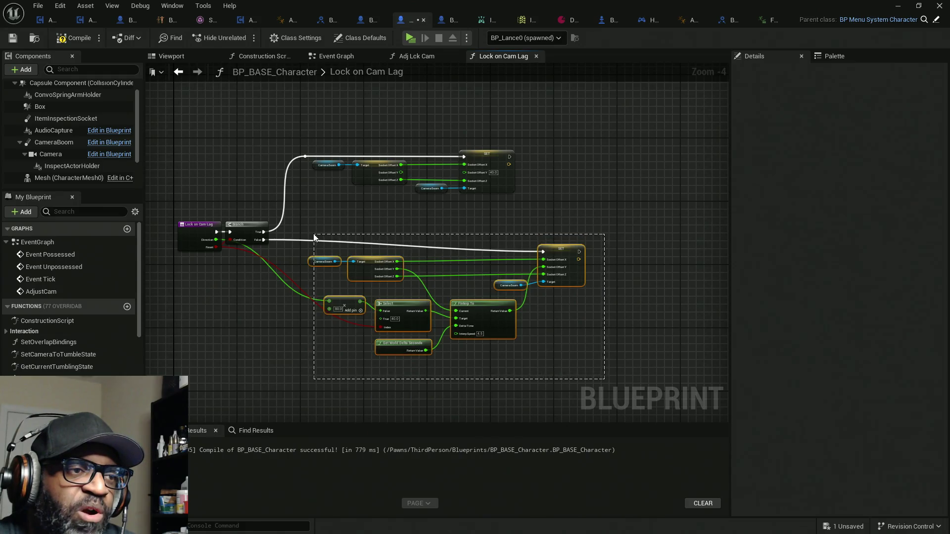
drag(510, 333, 513, 319)
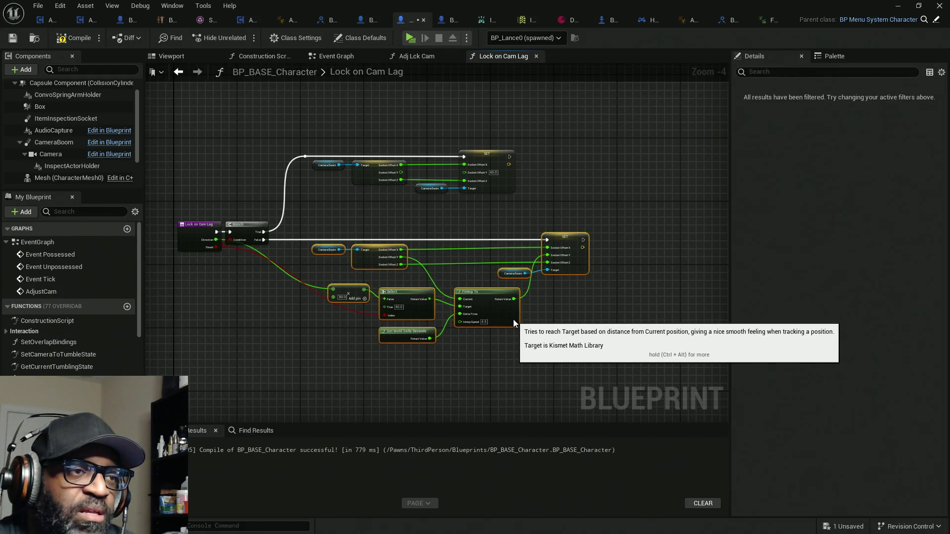